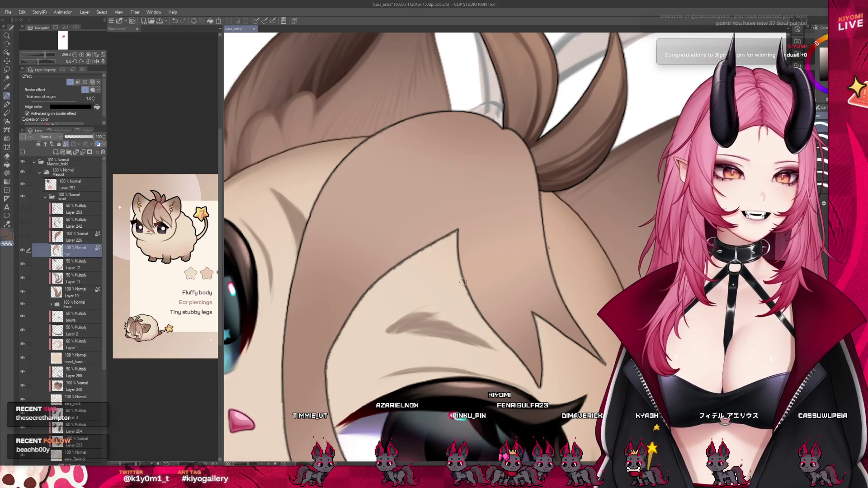
Step: Touch up the hair outline where it overlaps the face with one short brush stroke
{"action": "scroll", "coordinate": [508, 309], "scroll_direction": "down", "scroll_amount": 3}
{"action": "scroll", "coordinate": [452, 298], "scroll_direction": "down", "scroll_amount": 1}
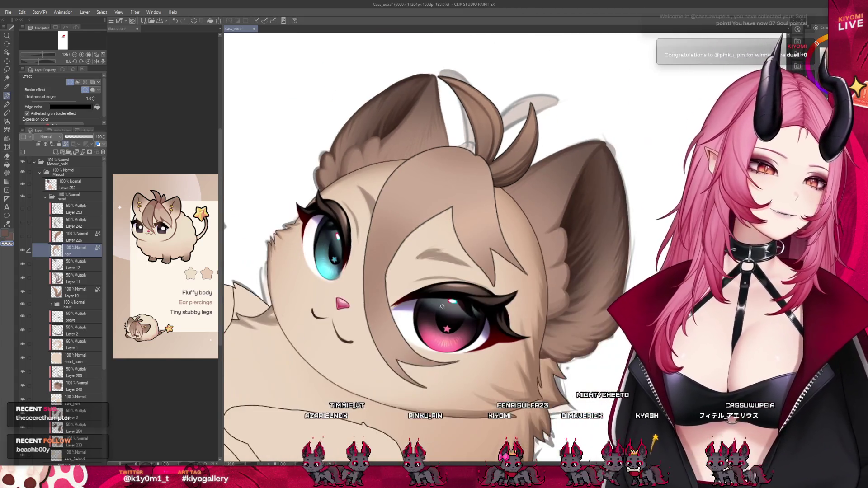
{"action": "scroll", "coordinate": [430, 296], "scroll_direction": "up", "scroll_amount": 2}
{"action": "scroll", "coordinate": [414, 295], "scroll_direction": "up", "scroll_amount": 1}
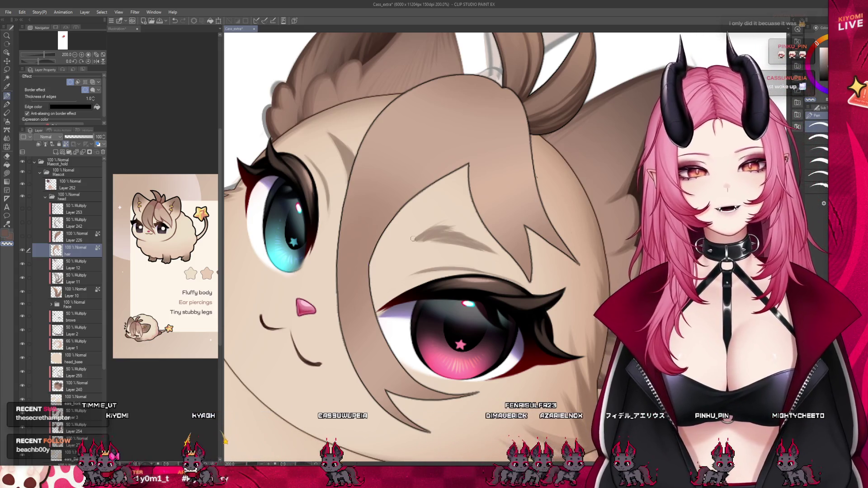
{"action": "scroll", "coordinate": [413, 239], "scroll_direction": "down", "scroll_amount": 2}
{"action": "scroll", "coordinate": [412, 238], "scroll_direction": "down", "scroll_amount": 1}
{"action": "scroll", "coordinate": [413, 238], "scroll_direction": "down", "scroll_amount": 1}
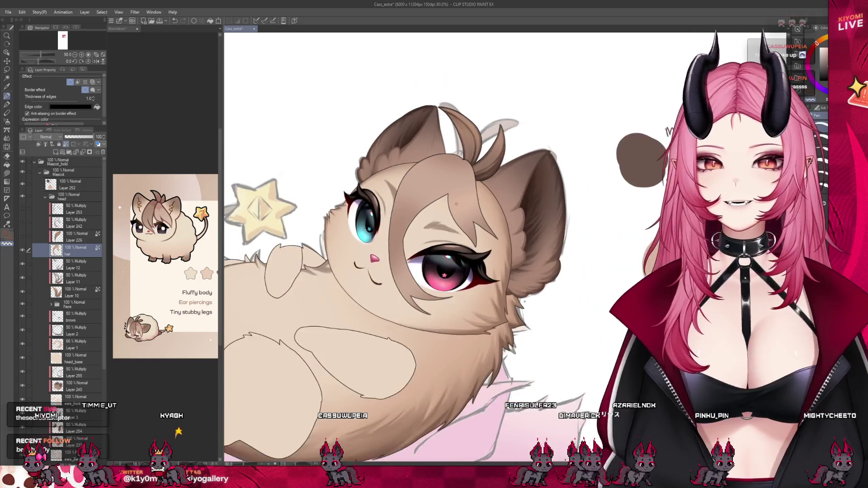
{"action": "scroll", "coordinate": [569, 396], "scroll_direction": "down", "scroll_amount": 1}
{"action": "scroll", "coordinate": [569, 397], "scroll_direction": "down", "scroll_amount": 1}
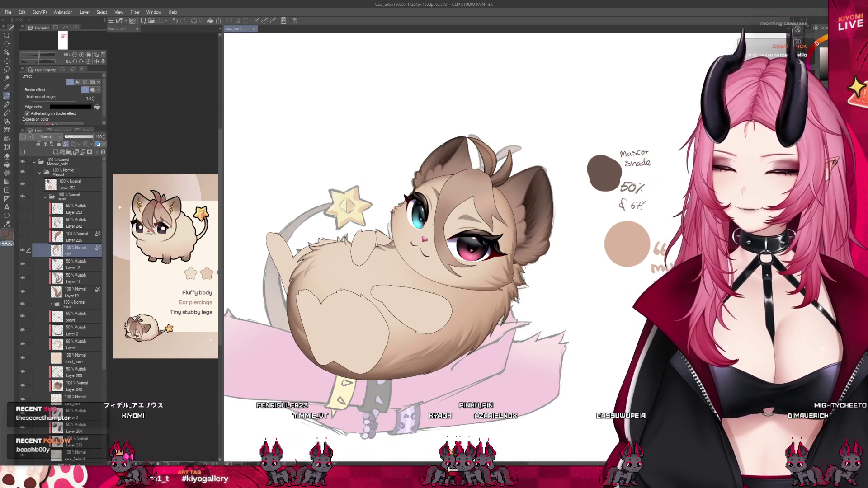
{"action": "scroll", "coordinate": [489, 213], "scroll_direction": "up", "scroll_amount": 2}
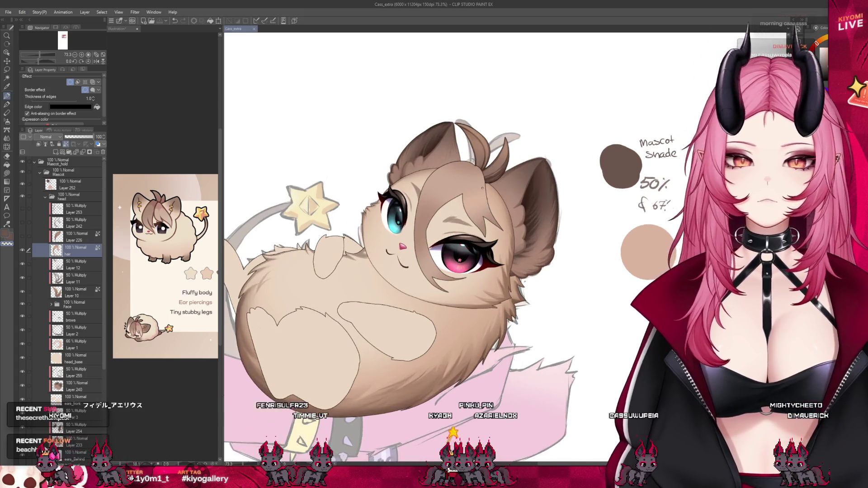
{"action": "scroll", "coordinate": [489, 212], "scroll_direction": "up", "scroll_amount": 1}
{"action": "scroll", "coordinate": [489, 213], "scroll_direction": "up", "scroll_amount": 1}
{"action": "scroll", "coordinate": [489, 212], "scroll_direction": "up", "scroll_amount": 1}
{"action": "scroll", "coordinate": [454, 368], "scroll_direction": "up", "scroll_amount": 1}
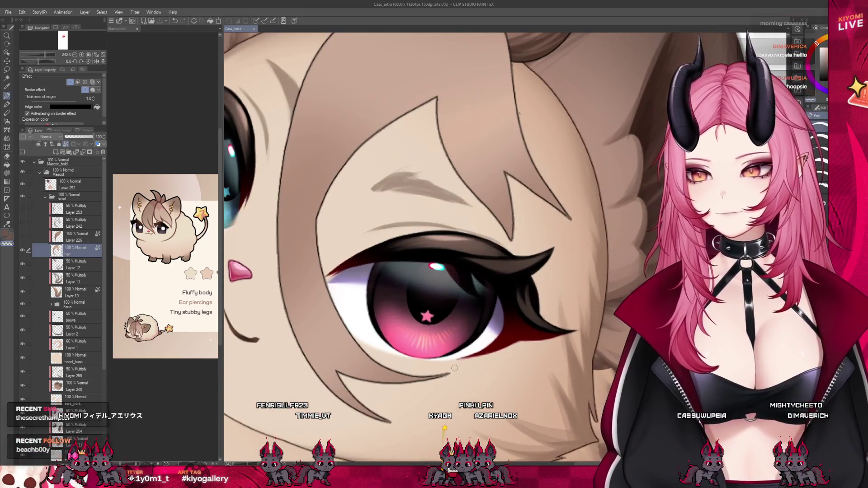
{"action": "left_click_drag", "start_coordinate": [278, 261], "coordinate": [274, 233]}
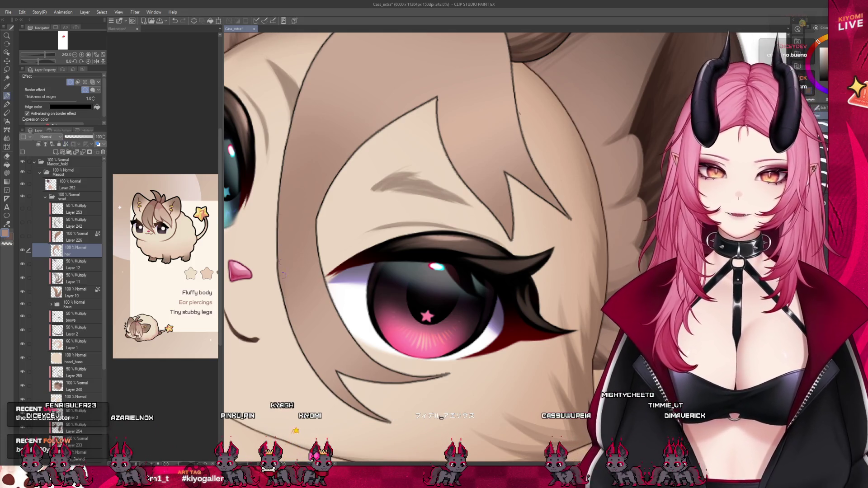
{"action": "scroll", "coordinate": [296, 178], "scroll_direction": "down", "scroll_amount": 5}
{"action": "scroll", "coordinate": [452, 91], "scroll_direction": "up", "scroll_amount": 4}
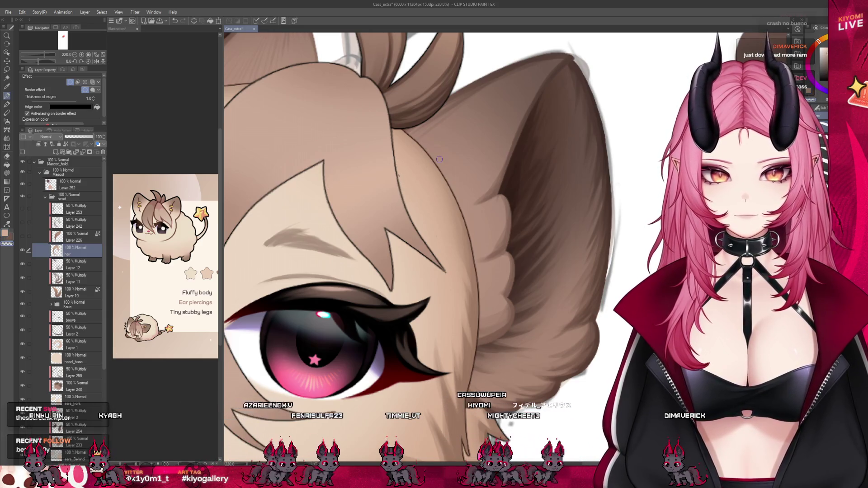
{"action": "left_click", "coordinate": [22, 250]}
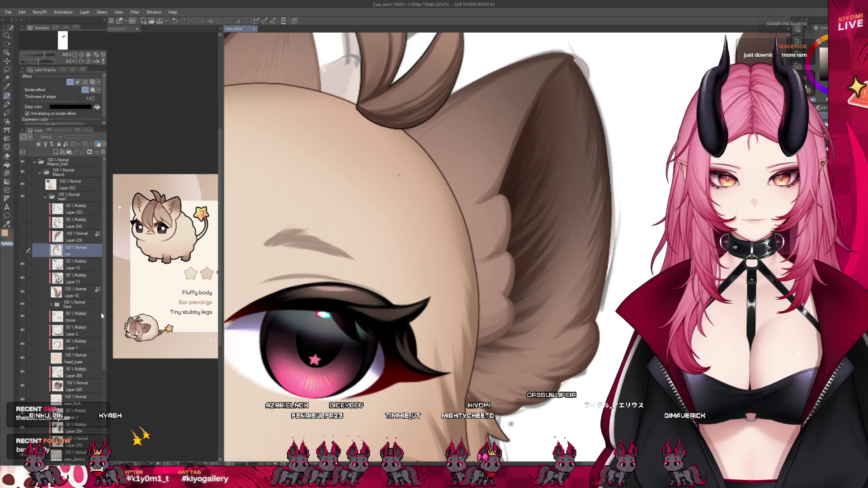
{"action": "left_click", "coordinate": [66, 358]}
{"action": "left_click", "coordinate": [23, 317]}
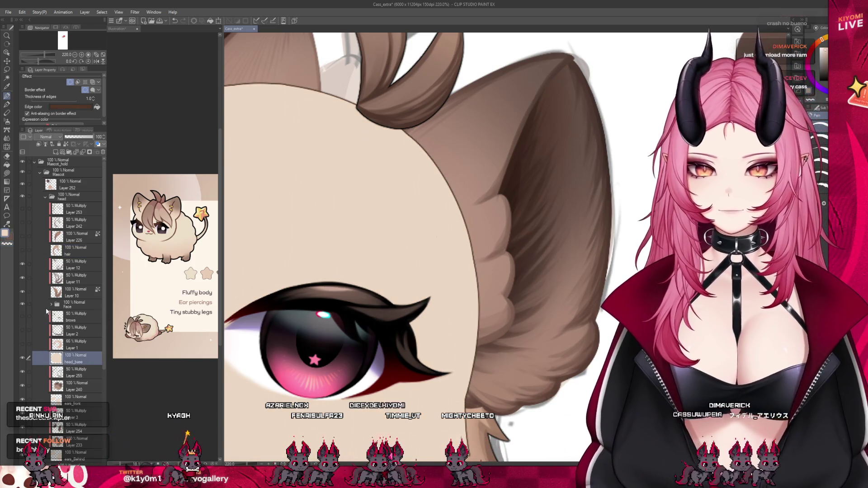
{"action": "left_click", "coordinate": [23, 318]}
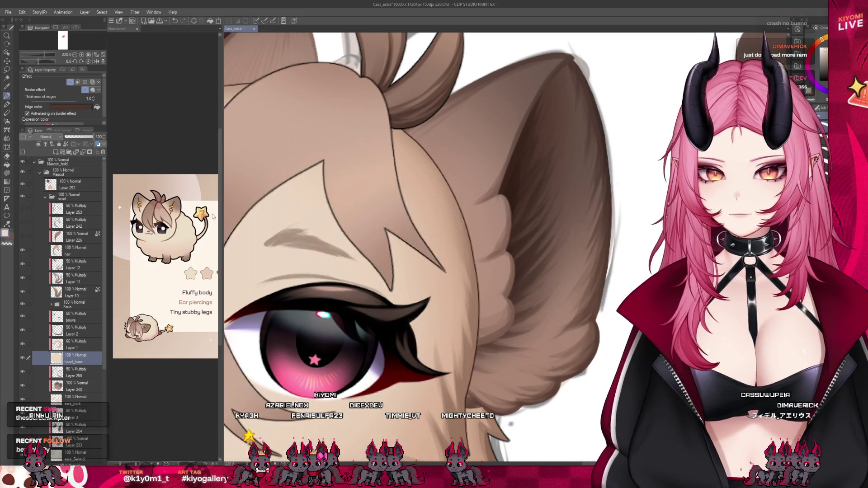
{"action": "scroll", "coordinate": [271, 217], "scroll_direction": "down", "scroll_amount": 3}
{"action": "left_click", "coordinate": [68, 264]}
{"action": "left_click", "coordinate": [28, 236]}
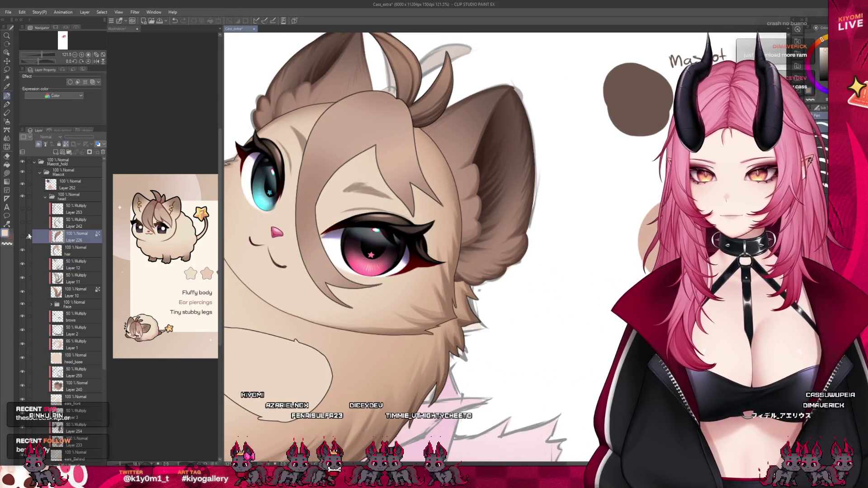
{"action": "scroll", "coordinate": [435, 178], "scroll_direction": "down", "scroll_amount": 5}
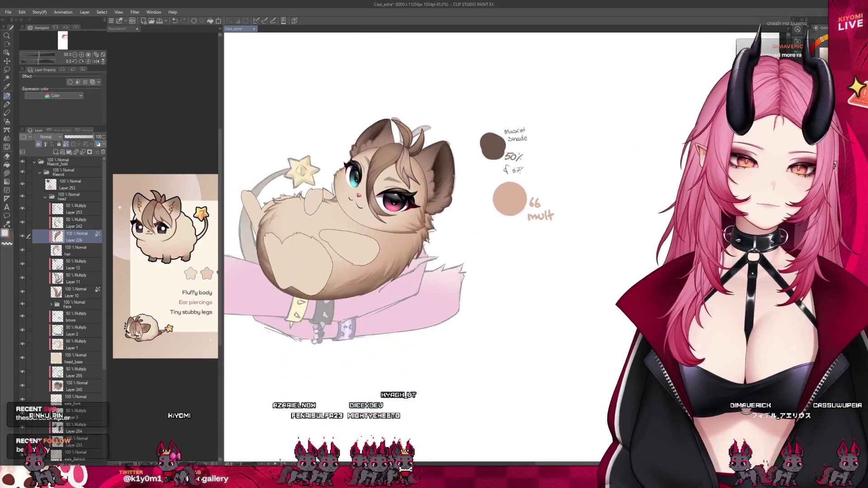
{"action": "scroll", "coordinate": [381, 166], "scroll_direction": "up", "scroll_amount": 2}
{"action": "scroll", "coordinate": [381, 167], "scroll_direction": "up", "scroll_amount": 2}
{"action": "scroll", "coordinate": [381, 166], "scroll_direction": "up", "scroll_amount": 1}
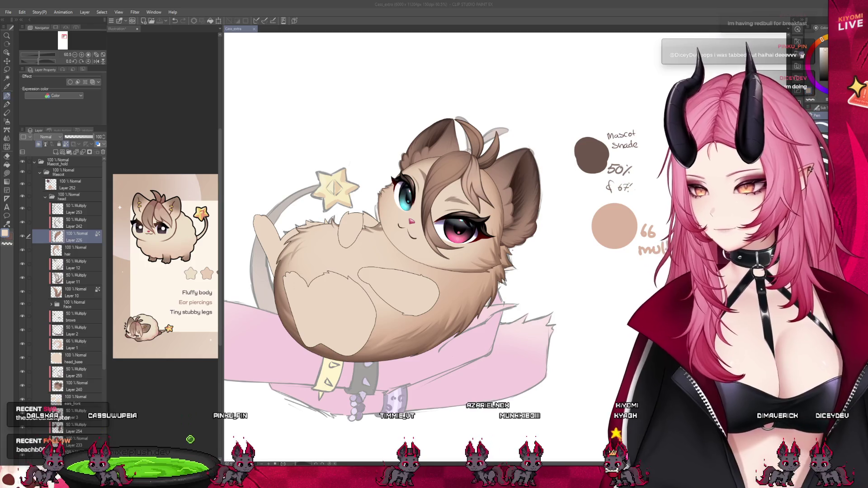
{"action": "scroll", "coordinate": [510, 136], "scroll_direction": "up", "scroll_amount": 1}
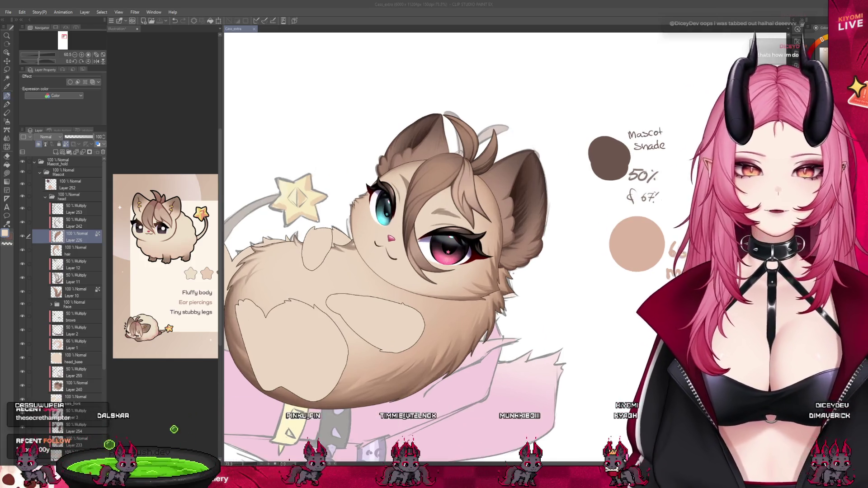
{"action": "scroll", "coordinate": [510, 136], "scroll_direction": "up", "scroll_amount": 1}
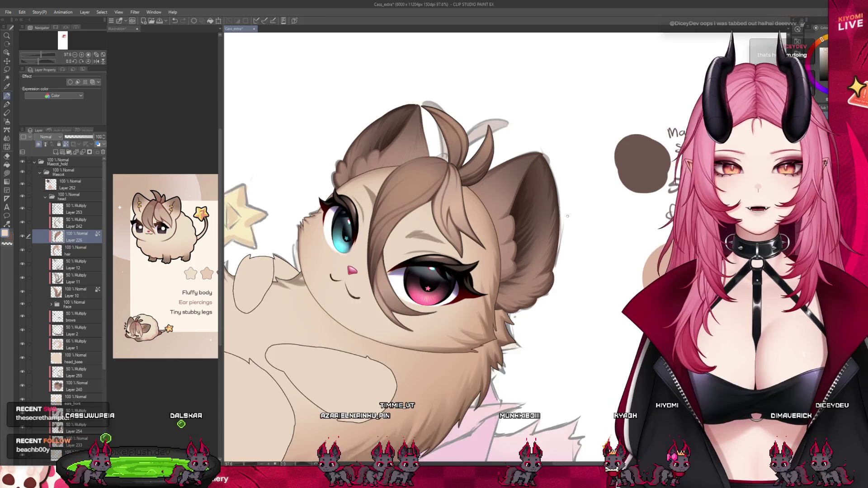
{"action": "scroll", "coordinate": [438, 192], "scroll_direction": "up", "scroll_amount": 1}
{"action": "scroll", "coordinate": [437, 192], "scroll_direction": "up", "scroll_amount": 1}
{"action": "scroll", "coordinate": [281, 186], "scroll_direction": "up", "scroll_amount": 1}
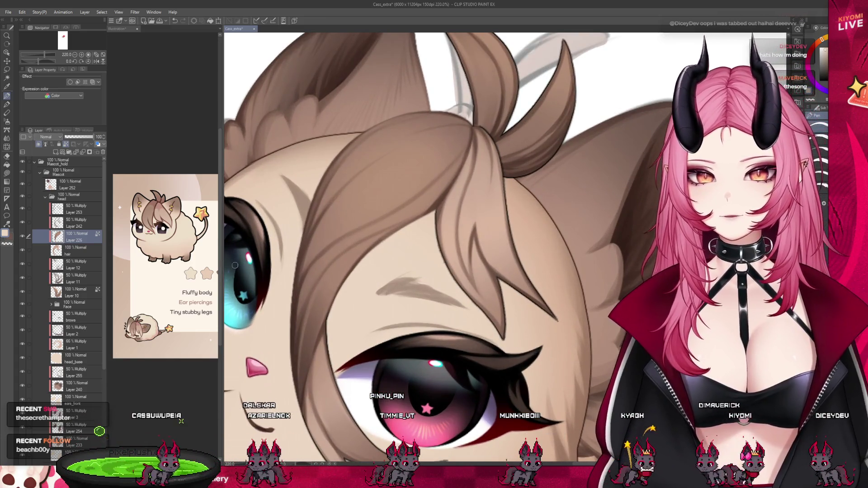
{"action": "left_click", "coordinate": [77, 250]}
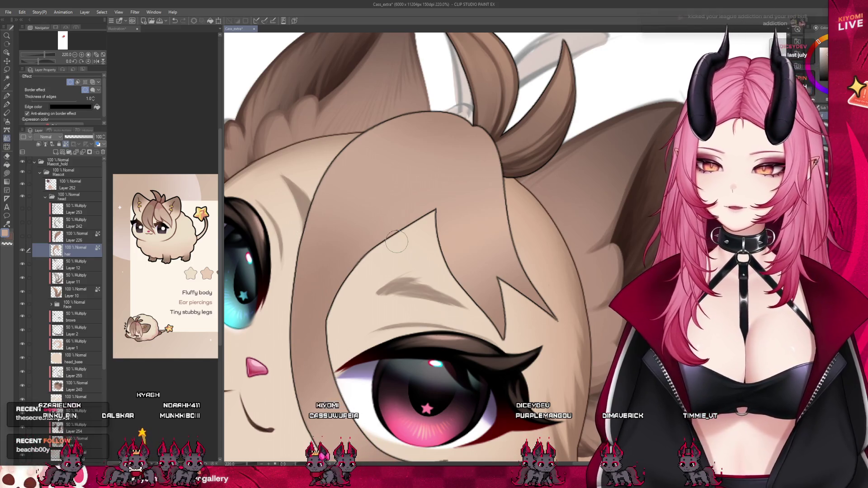
Step: Create Layer 13 above Layer 253 as the layer for the hair highlights
{"action": "scroll", "coordinate": [396, 241], "scroll_direction": "down", "scroll_amount": 3}
{"action": "scroll", "coordinate": [396, 240], "scroll_direction": "down", "scroll_amount": 1}
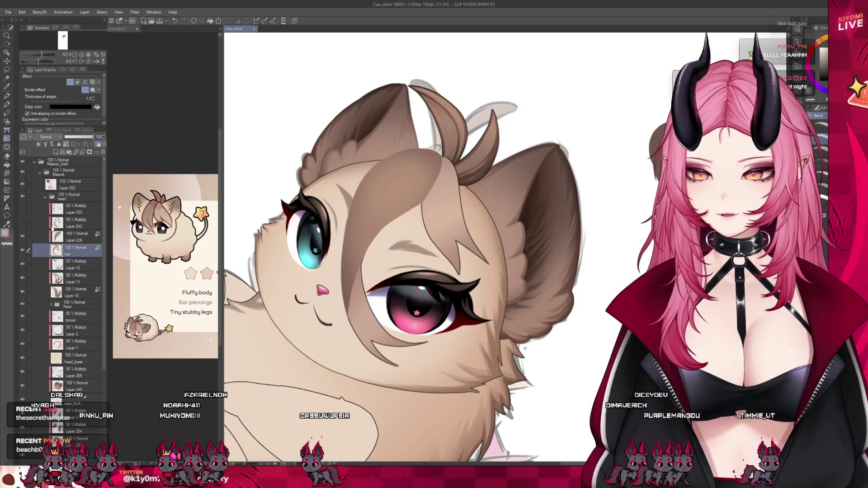
{"action": "scroll", "coordinate": [462, 265], "scroll_direction": "down", "scroll_amount": 2}
{"action": "scroll", "coordinate": [461, 265], "scroll_direction": "down", "scroll_amount": 1}
{"action": "scroll", "coordinate": [344, 257], "scroll_direction": "up", "scroll_amount": 2}
{"action": "scroll", "coordinate": [344, 257], "scroll_direction": "up", "scroll_amount": 1}
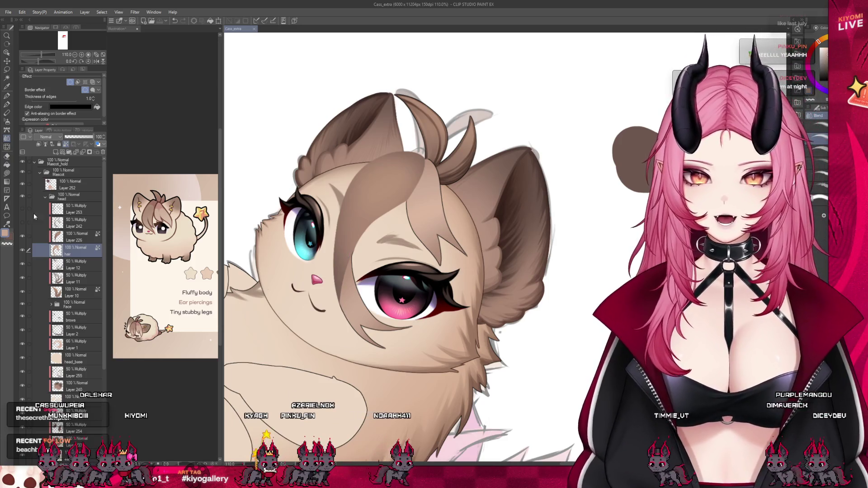
{"action": "scroll", "coordinate": [401, 191], "scroll_direction": "down", "scroll_amount": 2}
{"action": "scroll", "coordinate": [400, 192], "scroll_direction": "down", "scroll_amount": 2}
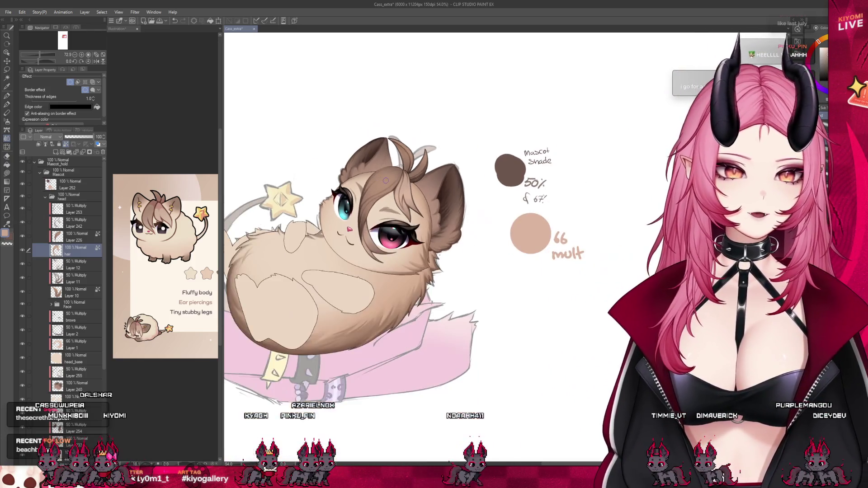
{"action": "scroll", "coordinate": [400, 192], "scroll_direction": "down", "scroll_amount": 1}
{"action": "scroll", "coordinate": [400, 192], "scroll_direction": "up", "scroll_amount": 1}
{"action": "scroll", "coordinate": [401, 193], "scroll_direction": "up", "scroll_amount": 1}
{"action": "scroll", "coordinate": [403, 194], "scroll_direction": "up", "scroll_amount": 1}
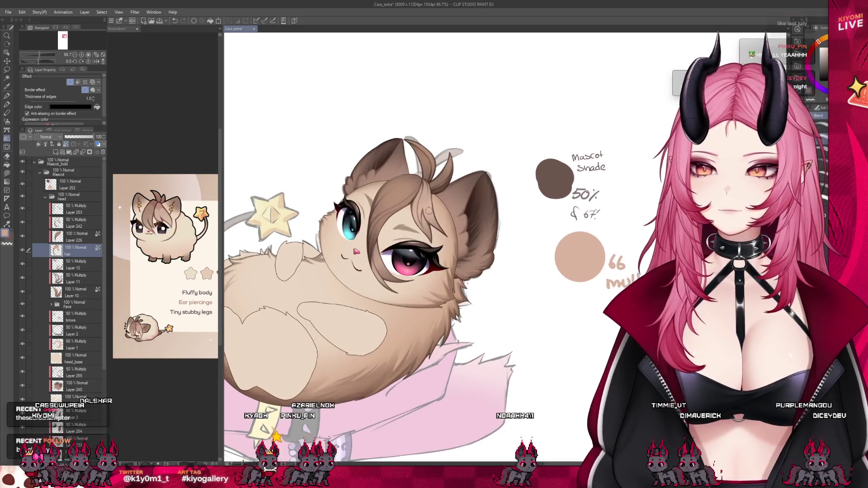
{"action": "scroll", "coordinate": [407, 196], "scroll_direction": "up", "scroll_amount": 2}
{"action": "scroll", "coordinate": [407, 196], "scroll_direction": "up", "scroll_amount": 1}
{"action": "left_click", "coordinate": [39, 144]}
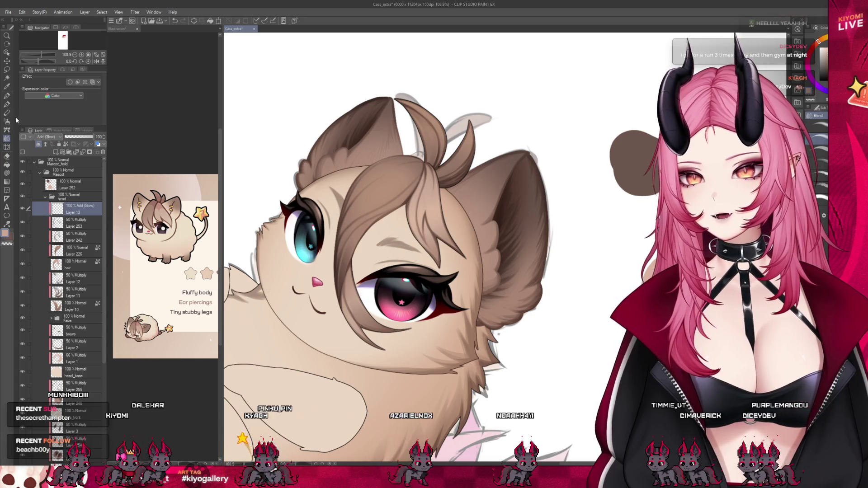
Step: With the pen, paint two light highlight strokes across the front hair strands above the eye
{"action": "left_click", "coordinate": [6, 104]}
{"action": "scroll", "coordinate": [426, 168], "scroll_direction": "up", "scroll_amount": 2}
{"action": "scroll", "coordinate": [427, 168], "scroll_direction": "up", "scroll_amount": 1}
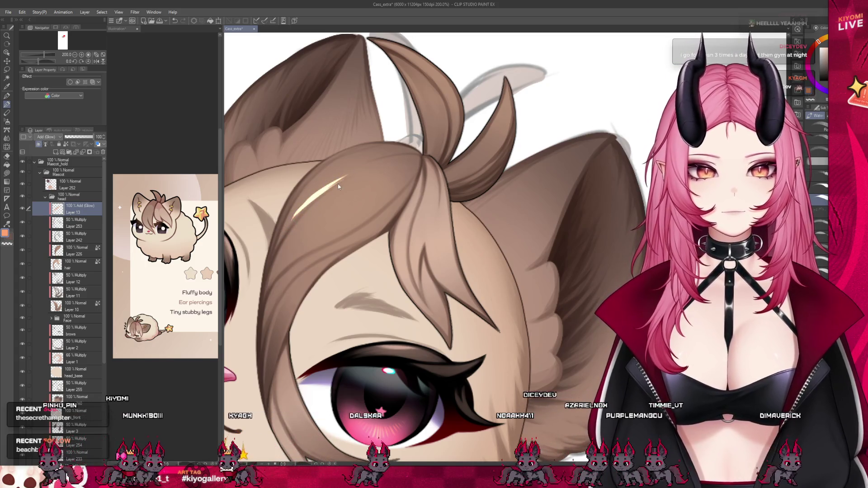
{"action": "left_click_drag", "start_coordinate": [364, 168], "coordinate": [319, 195]}
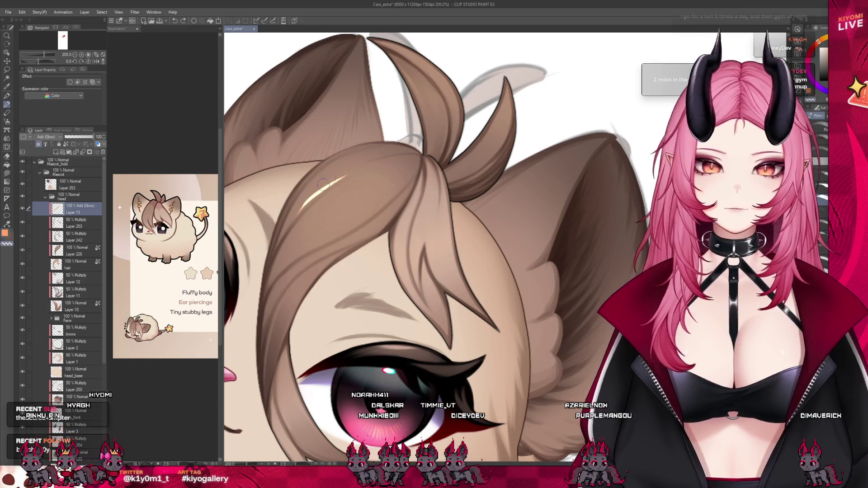
{"action": "left_click_drag", "start_coordinate": [361, 169], "coordinate": [315, 197]}
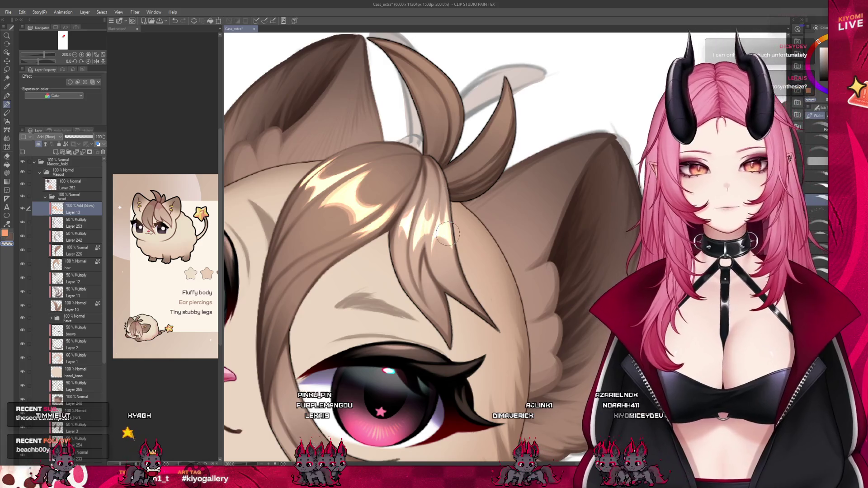
Step: Set Layer 13 to 47% opacity and dab an orange swatch below the peach one on Layer 252
{"action": "scroll", "coordinate": [447, 234], "scroll_direction": "down", "scroll_amount": 3}
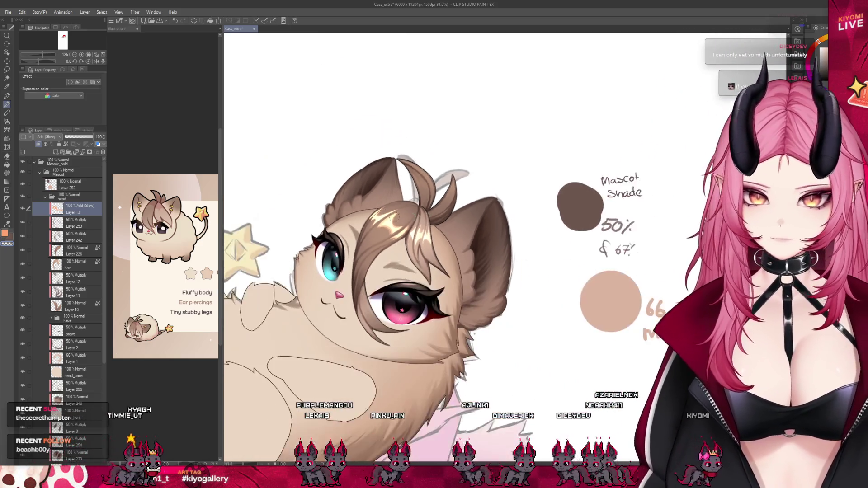
{"action": "scroll", "coordinate": [398, 218], "scroll_direction": "down", "scroll_amount": 2}
{"action": "scroll", "coordinate": [398, 218], "scroll_direction": "down", "scroll_amount": 2}
{"action": "scroll", "coordinate": [389, 215], "scroll_direction": "up", "scroll_amount": 2}
{"action": "scroll", "coordinate": [383, 212], "scroll_direction": "up", "scroll_amount": 1}
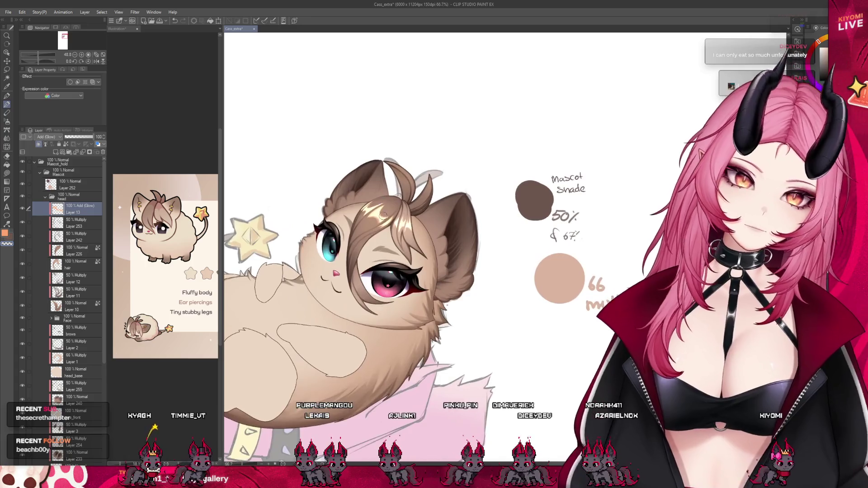
{"action": "scroll", "coordinate": [383, 211], "scroll_direction": "up", "scroll_amount": 1}
{"action": "left_click", "coordinate": [76, 137]}
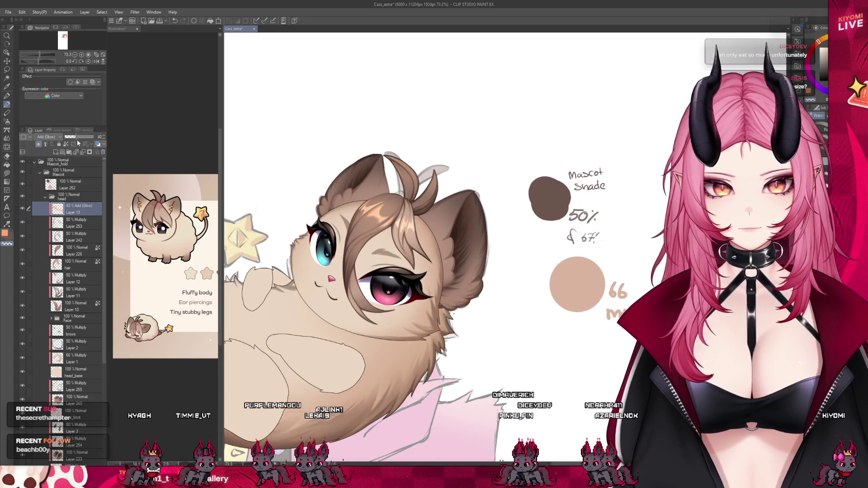
{"action": "left_click", "coordinate": [78, 137]}
{"action": "left_click", "coordinate": [73, 184]}
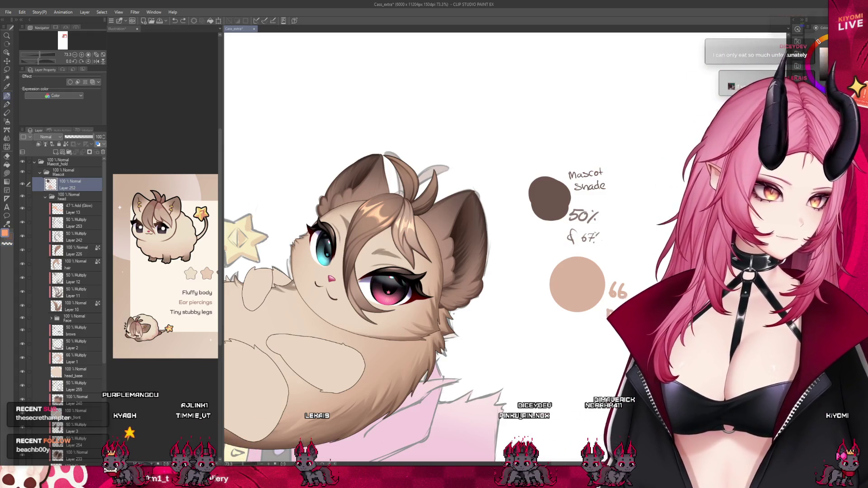
{"action": "left_click_drag", "start_coordinate": [572, 343], "coordinate": [580, 340]}
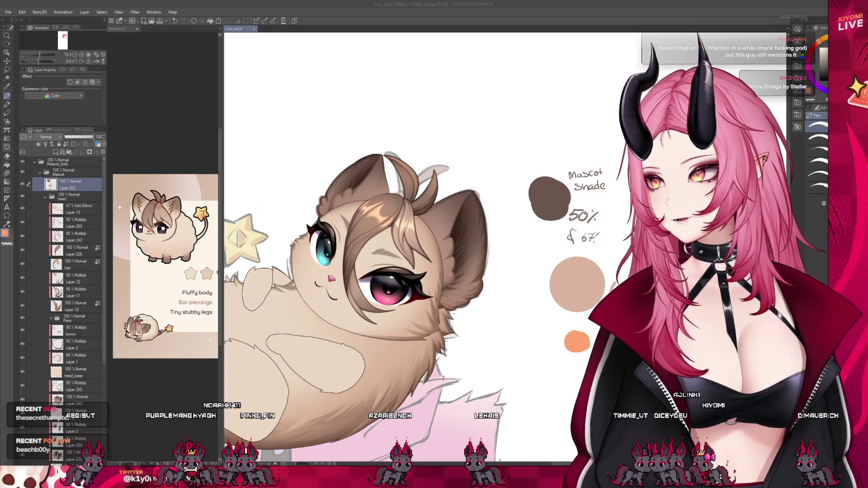
Step: Handwrite '66 mult' to the right of the peach swatch
{"action": "left_click_drag", "start_coordinate": [615, 283], "coordinate": [622, 318]}
{"action": "left_click_drag", "start_coordinate": [624, 309], "coordinate": [636, 317]}
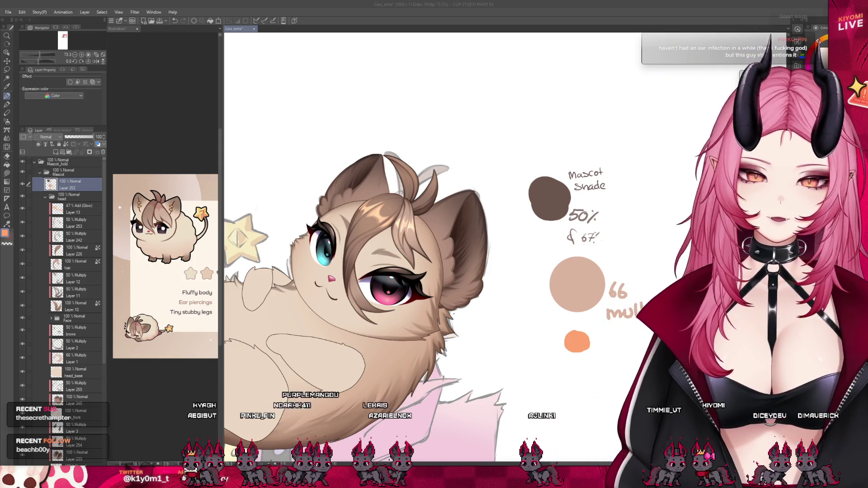
{"action": "left_click", "coordinate": [75, 209]}
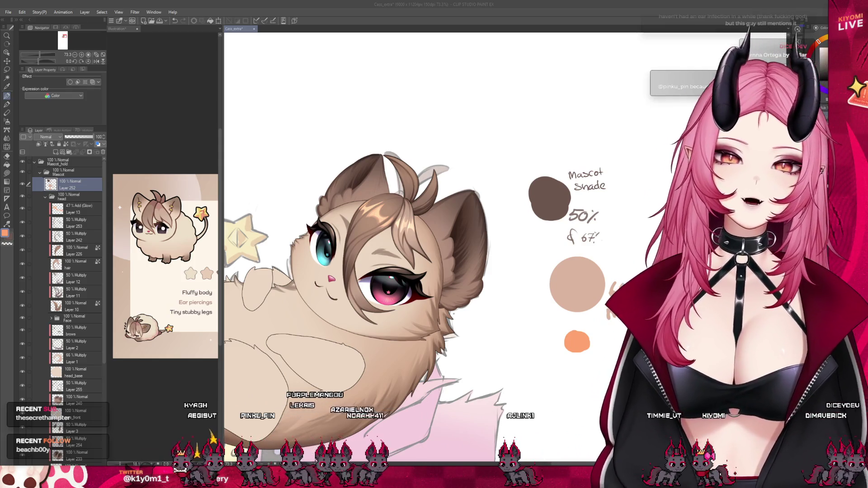
Step: Lower Layer 13 to 32% opacity and switch to the soft brush for the hair glow
{"action": "left_click_drag", "start_coordinate": [79, 137], "coordinate": [74, 136]}
{"action": "scroll", "coordinate": [348, 148], "scroll_direction": "up", "scroll_amount": 4}
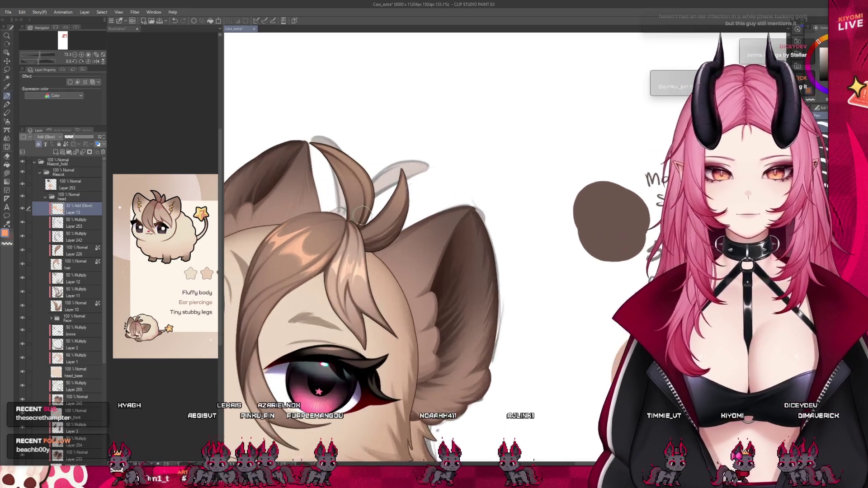
{"action": "scroll", "coordinate": [407, 203], "scroll_direction": "down", "scroll_amount": 2}
{"action": "scroll", "coordinate": [427, 224], "scroll_direction": "up", "scroll_amount": 2}
{"action": "scroll", "coordinate": [434, 226], "scroll_direction": "up", "scroll_amount": 1}
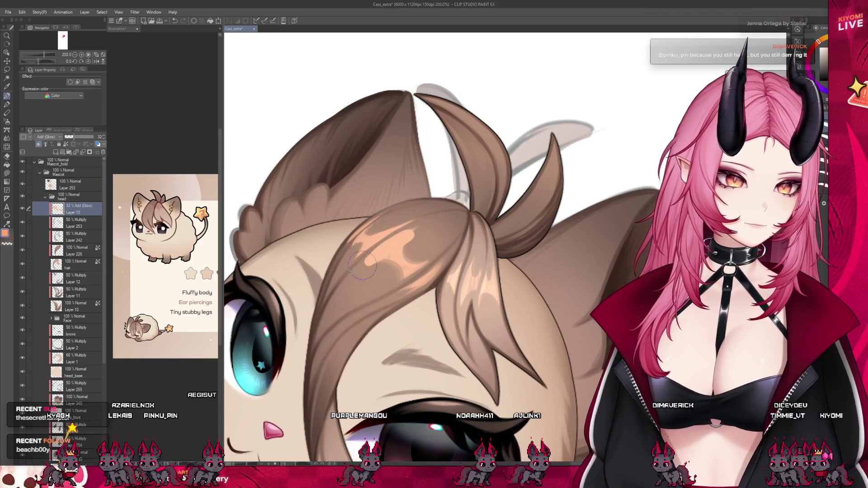
{"action": "left_click", "coordinate": [6, 105]}
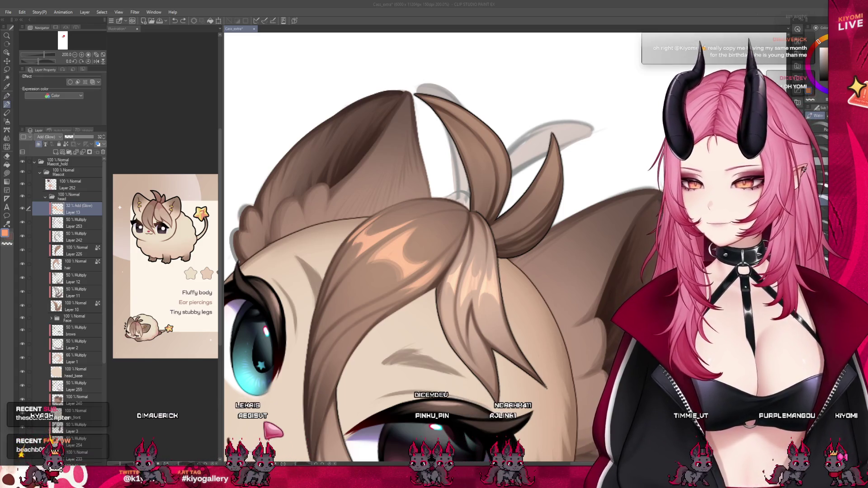
{"action": "scroll", "coordinate": [312, 251], "scroll_direction": "down", "scroll_amount": 1}
{"action": "scroll", "coordinate": [407, 271], "scroll_direction": "up", "scroll_amount": 1}
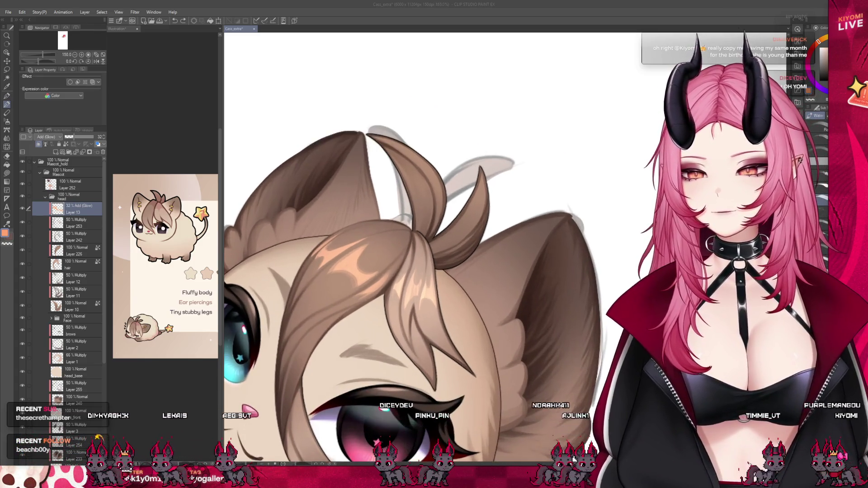
{"action": "left_click", "coordinate": [328, 286]}
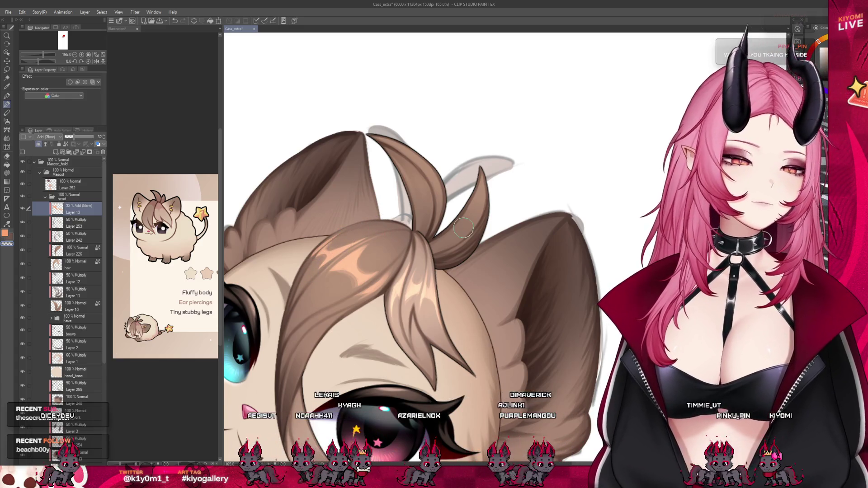
{"action": "scroll", "coordinate": [463, 228], "scroll_direction": "down", "scroll_amount": 2}
Step: Drop Layer 13's opacity to 16%
{"action": "scroll", "coordinate": [463, 227], "scroll_direction": "down", "scroll_amount": 2}
{"action": "scroll", "coordinate": [463, 227], "scroll_direction": "down", "scroll_amount": 2}
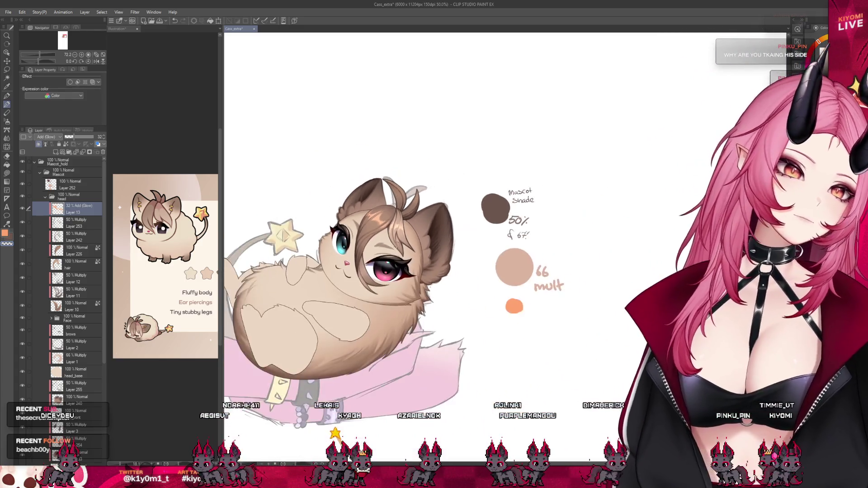
{"action": "scroll", "coordinate": [395, 266], "scroll_direction": "up", "scroll_amount": 2}
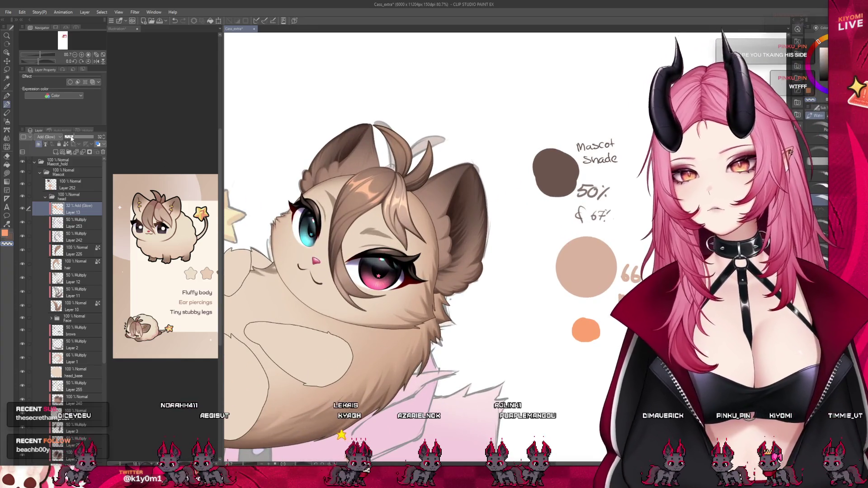
{"action": "left_click_drag", "start_coordinate": [71, 138], "coordinate": [69, 136]}
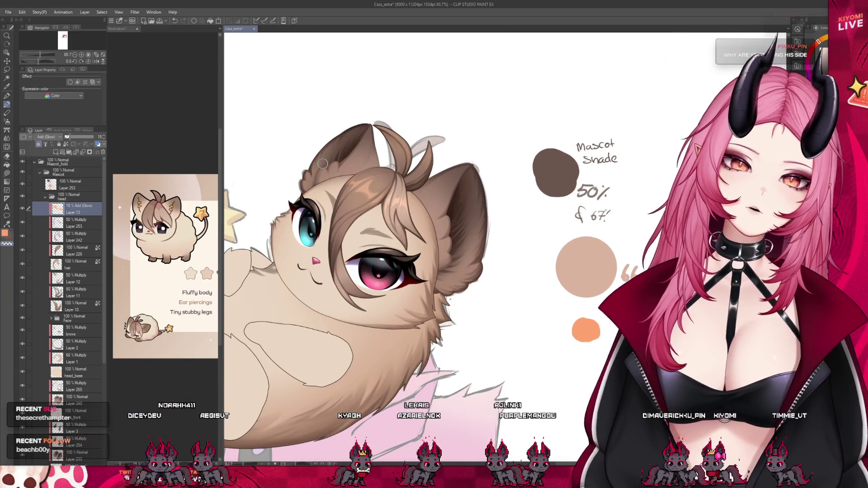
{"action": "scroll", "coordinate": [322, 163], "scroll_direction": "down", "scroll_amount": 1}
Step: On Layer 252 with the hard pen, undo the stray stroke and write '18%' under the orange swatch
{"action": "left_click", "coordinate": [7, 96]}
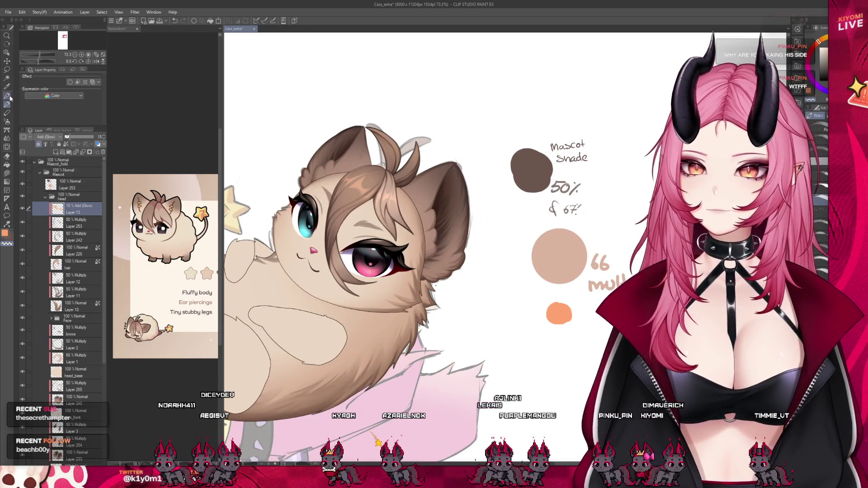
{"action": "left_click", "coordinate": [73, 184]}
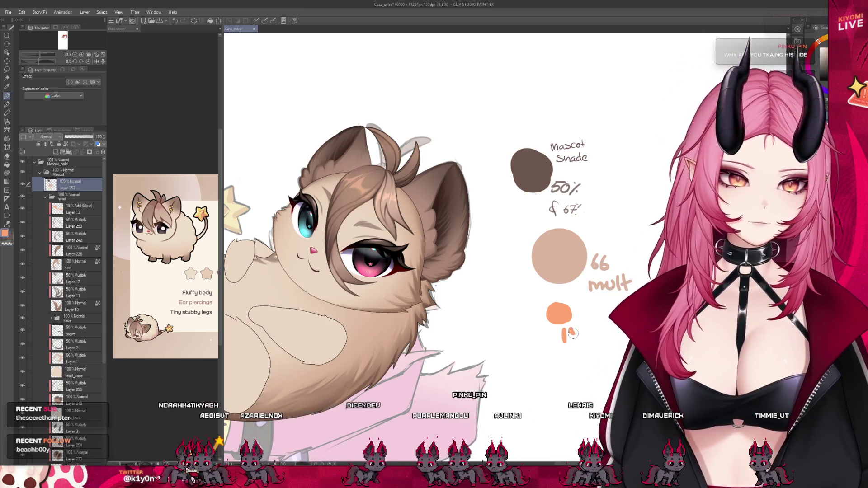
{"action": "key", "text": "ctrl+z"}
{"action": "left_click_drag", "start_coordinate": [561, 330], "coordinate": [574, 340]}
{"action": "left_click", "coordinate": [580, 338]}
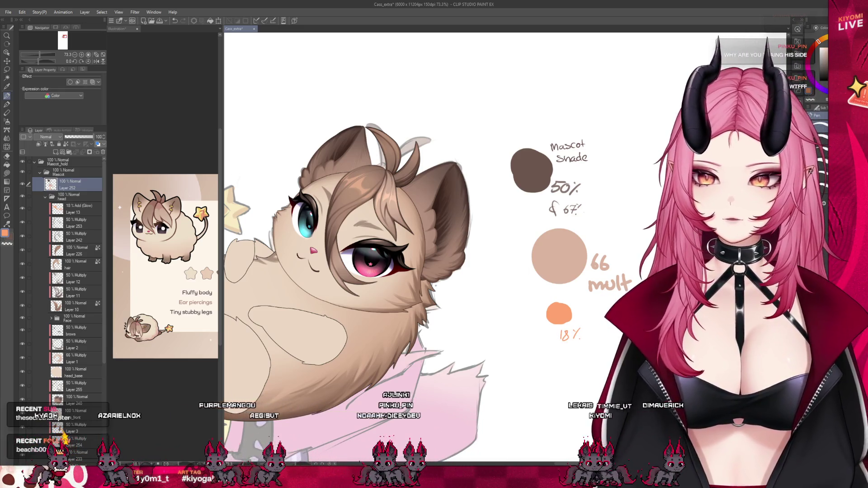
{"action": "scroll", "coordinate": [608, 314], "scroll_direction": "down", "scroll_amount": 1}
{"action": "scroll", "coordinate": [608, 314], "scroll_direction": "down", "scroll_amount": 1}
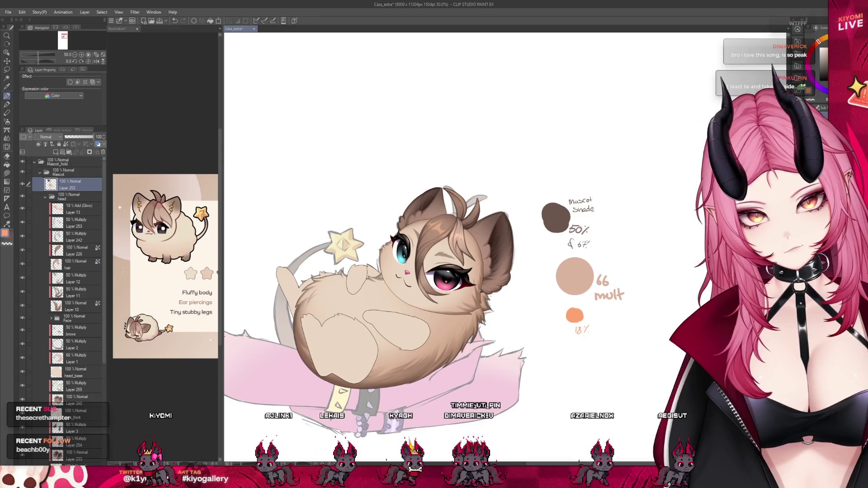
Step: Toggle visibility of the ears_front and head_base layers to check what each contributes
{"action": "scroll", "coordinate": [461, 292], "scroll_direction": "up", "scroll_amount": 1}
{"action": "scroll", "coordinate": [460, 295], "scroll_direction": "up", "scroll_amount": 1}
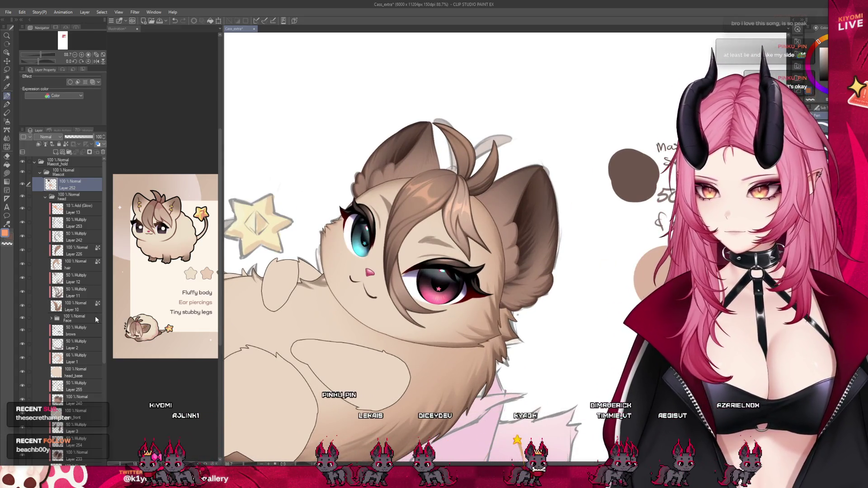
{"action": "scroll", "coordinate": [79, 332], "scroll_direction": "down", "scroll_amount": 2}
{"action": "scroll", "coordinate": [75, 335], "scroll_direction": "down", "scroll_amount": 2}
{"action": "left_click", "coordinate": [66, 366]}
{"action": "left_click", "coordinate": [22, 362]}
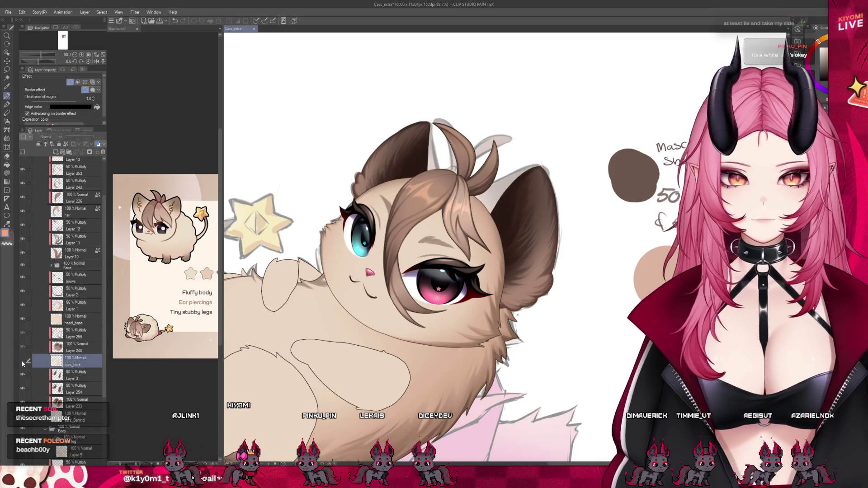
{"action": "left_click", "coordinate": [23, 361]}
{"action": "left_click", "coordinate": [23, 362]}
{"action": "left_click", "coordinate": [23, 361]}
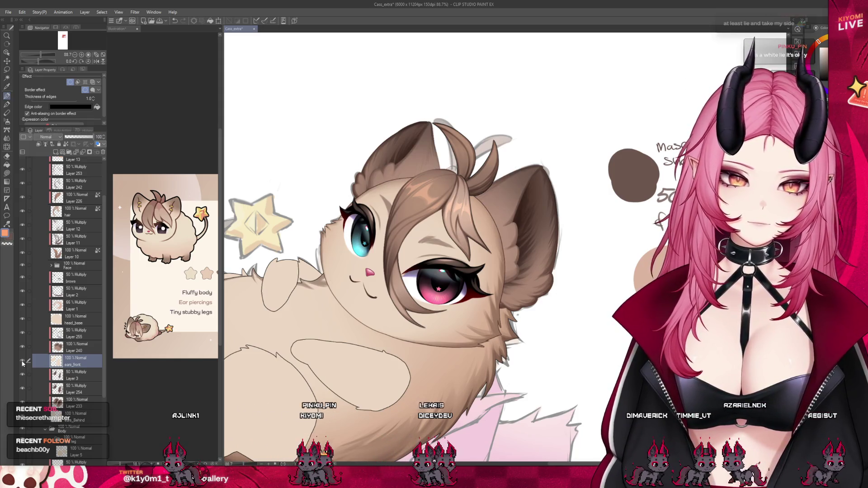
{"action": "left_click", "coordinate": [72, 319]}
{"action": "left_click", "coordinate": [22, 319]}
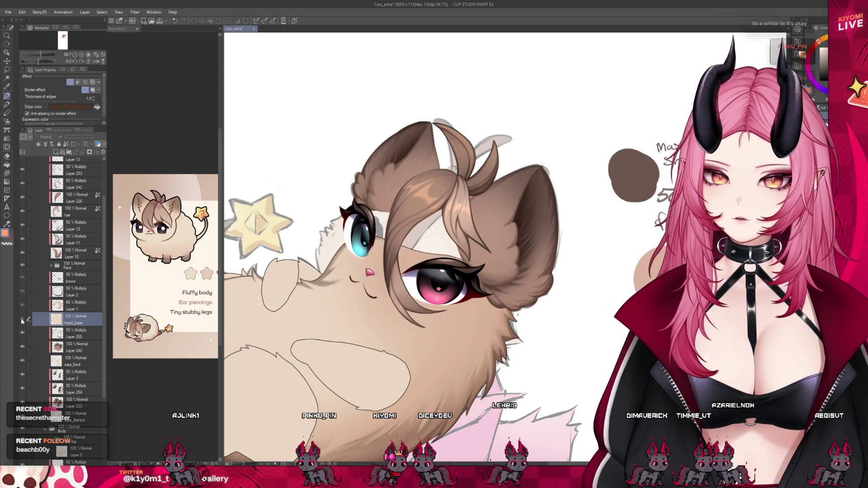
{"action": "left_click", "coordinate": [22, 319]}
{"action": "key", "text": "ctrl+minus"}
Step: Add Layer 14 inside the front leg folder with Add (Glow) blending
{"action": "scroll", "coordinate": [79, 401], "scroll_direction": "down", "scroll_amount": 2}
{"action": "scroll", "coordinate": [84, 409], "scroll_direction": "down", "scroll_amount": 2}
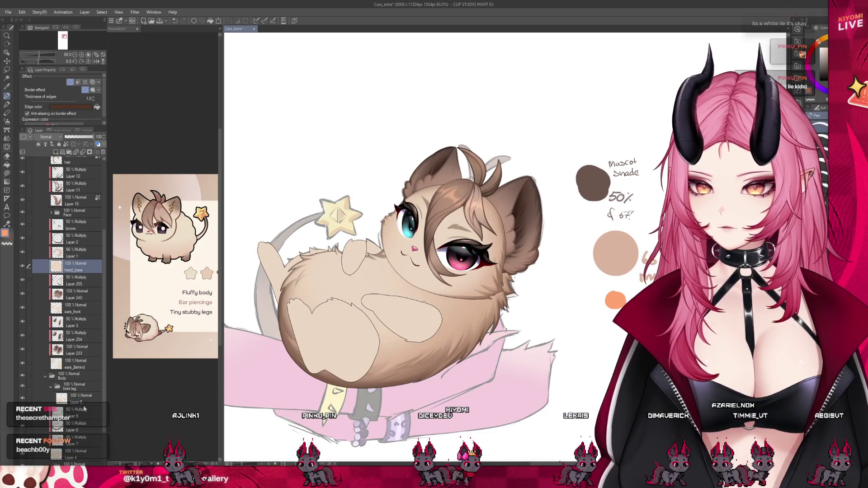
{"action": "left_click", "coordinate": [68, 386]}
{"action": "scroll", "coordinate": [66, 396], "scroll_direction": "down", "scroll_amount": 1}
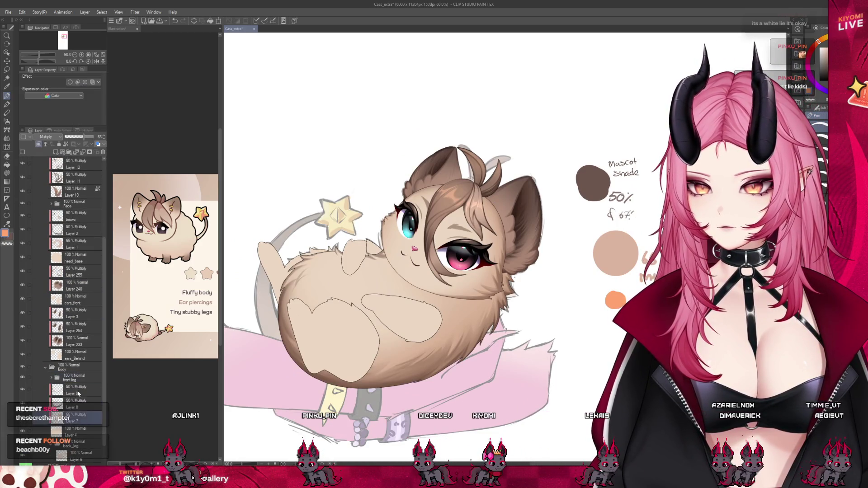
{"action": "left_click", "coordinate": [53, 153]}
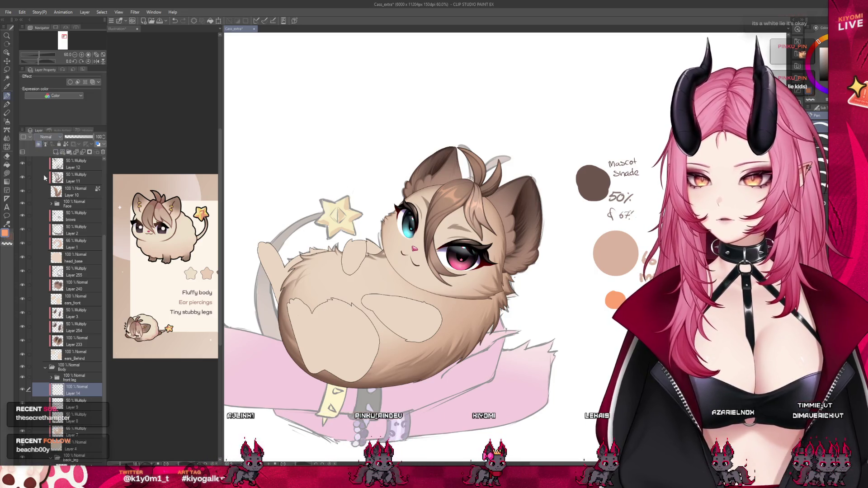
{"action": "left_click", "coordinate": [47, 217]}
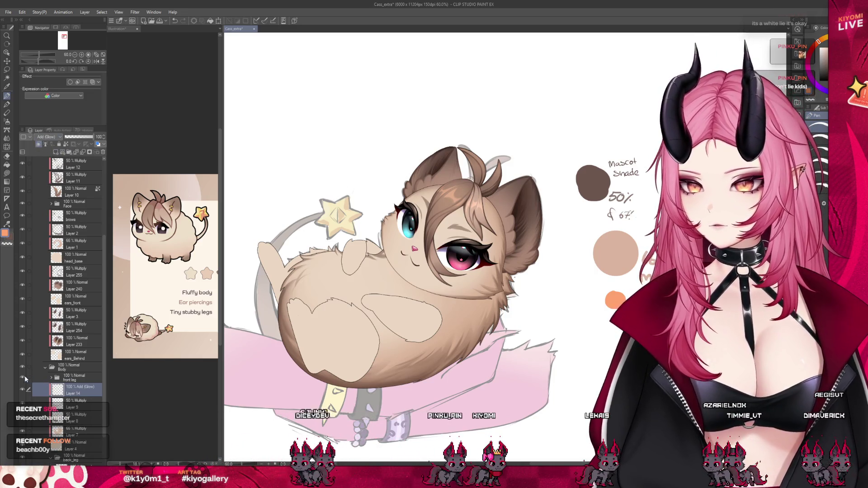
{"action": "key", "text": "ctrl+plus"}
{"action": "key", "text": "ctrl+plus"}
{"action": "left_click", "coordinate": [7, 105]}
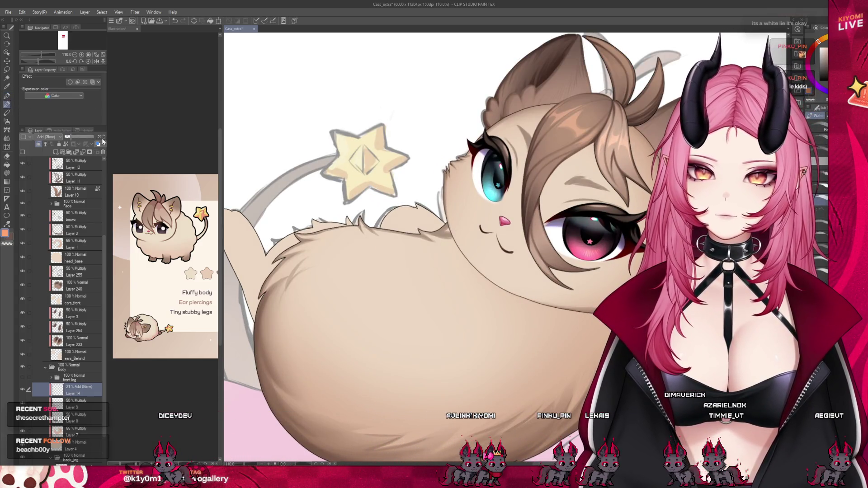
Step: Paint broad soft light over the body top on Layer 14, then set it to 6% opacity and Screen blending
{"action": "key", "text": "bracketright"}
{"action": "key", "text": "bracketright"}
{"action": "key", "text": "bracketright"}
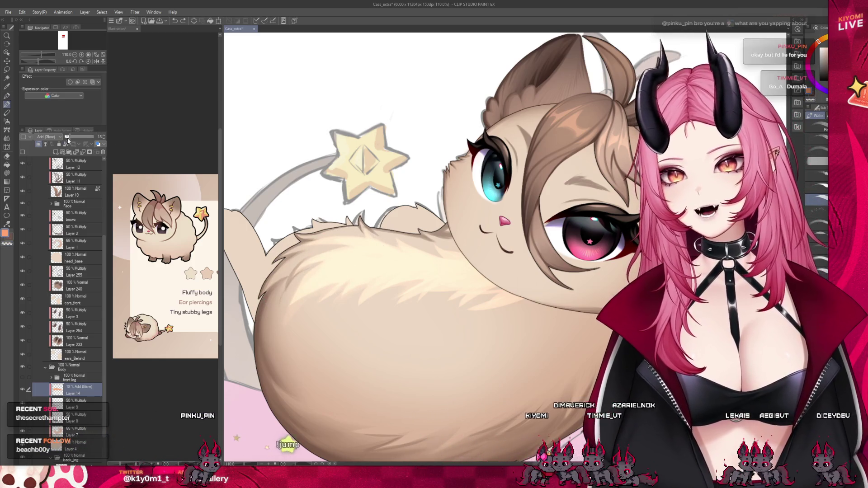
{"action": "left_click_drag", "start_coordinate": [67, 138], "coordinate": [60, 138]}
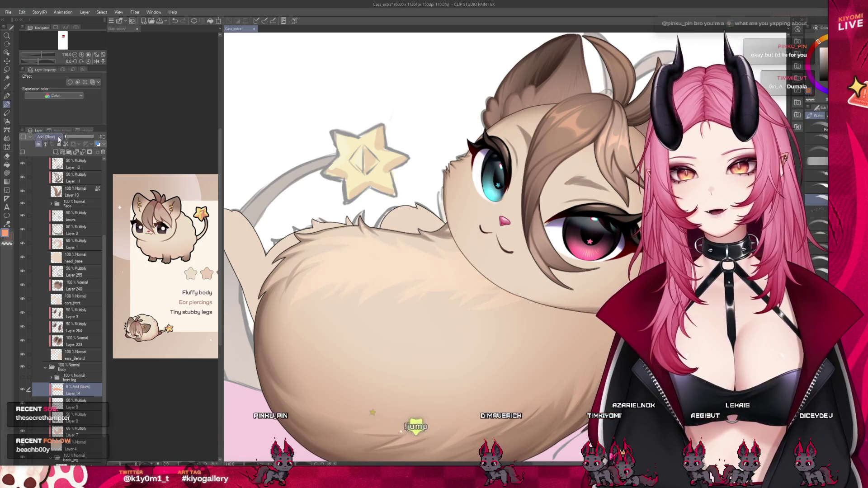
{"action": "key", "text": "shift+alt+s"}
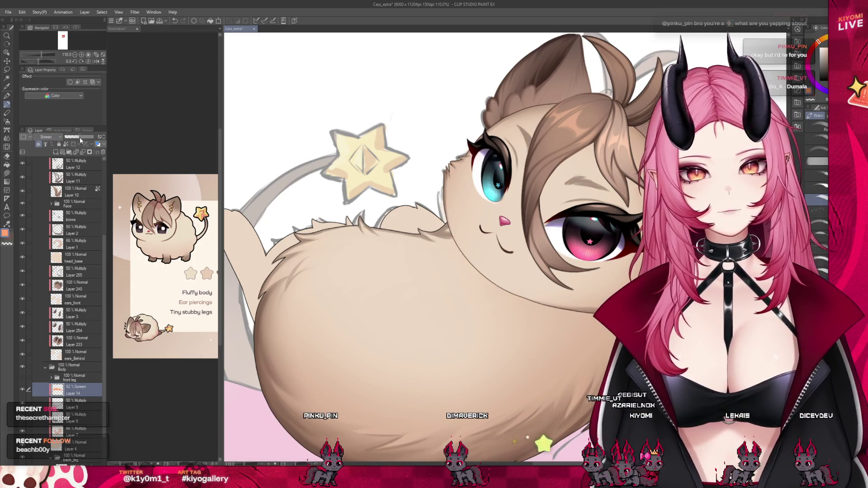
Step: Raise Layer 14 to 58% opacity, enlarge the soft airbrush, and move down to the 50% Multiply layer
{"action": "left_click", "coordinate": [80, 137]}
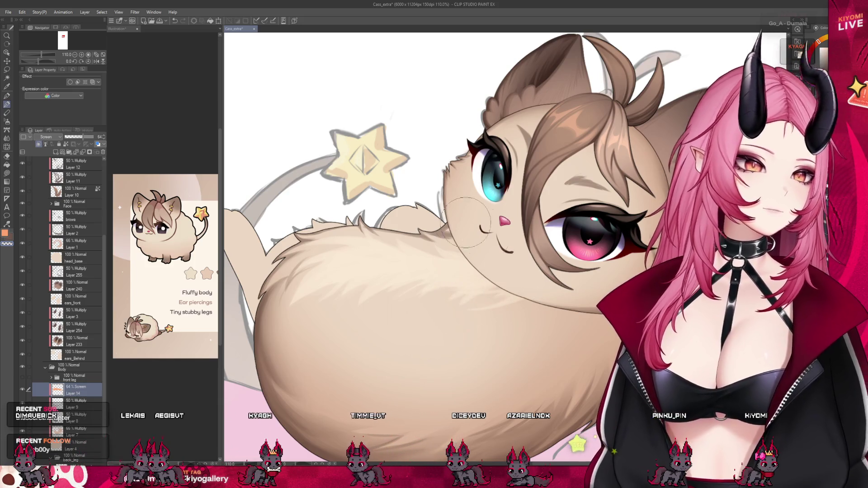
{"action": "left_click", "coordinate": [7, 121]}
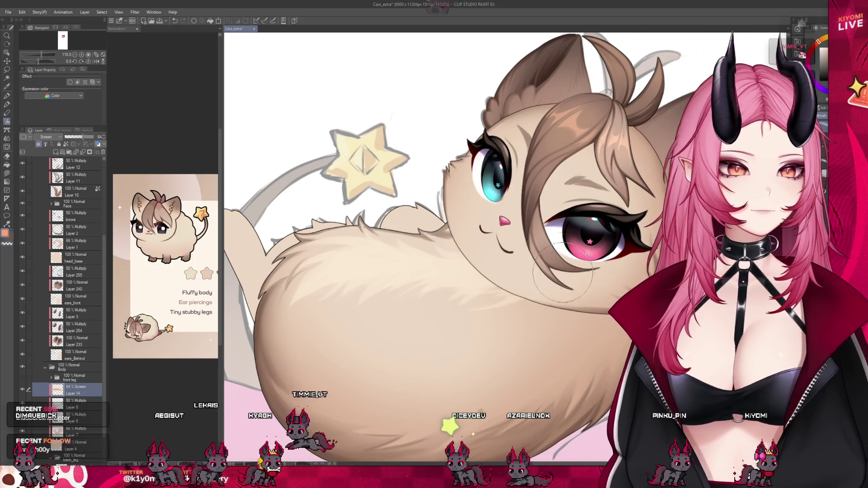
{"action": "key", "text": "bracketright"}
{"action": "key", "text": "bracketright"}
{"action": "key", "text": "bracketright"}
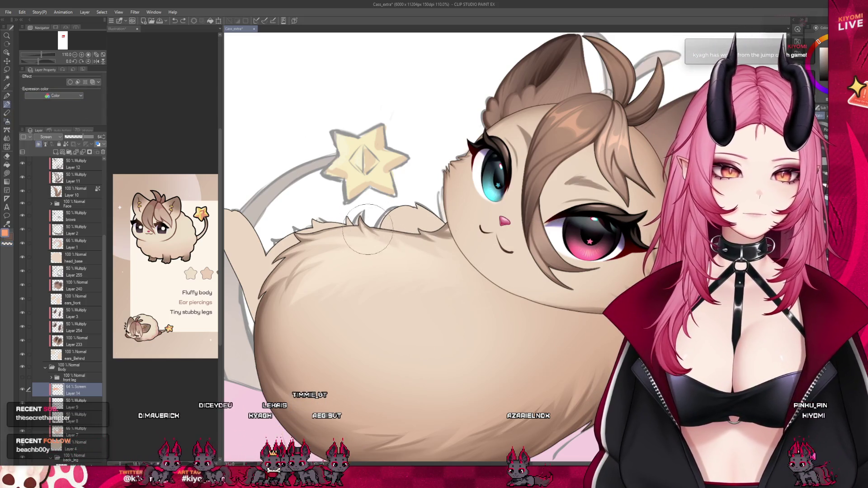
{"action": "key", "text": "alt+bracketleft"}
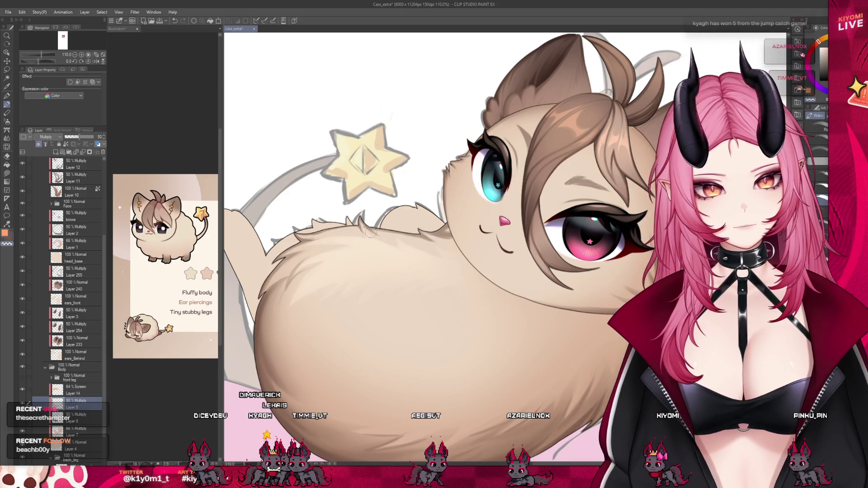
{"action": "key", "text": "alt+bracketleft"}
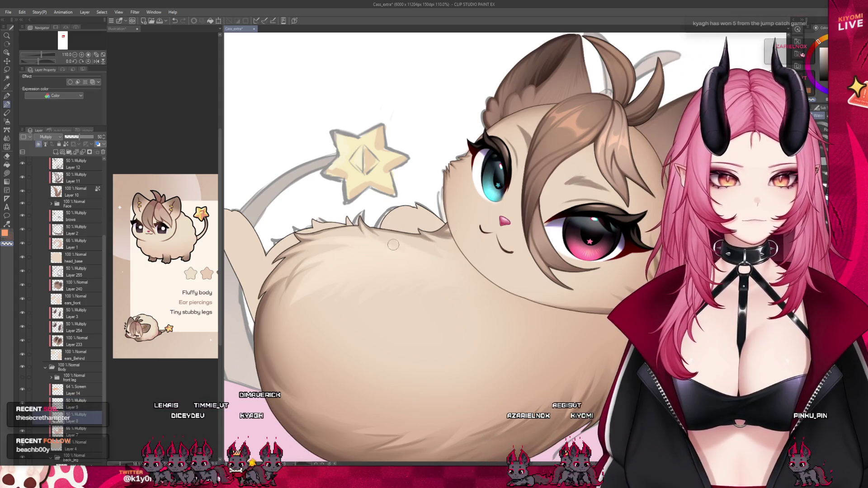
{"action": "left_click", "coordinate": [94, 392]}
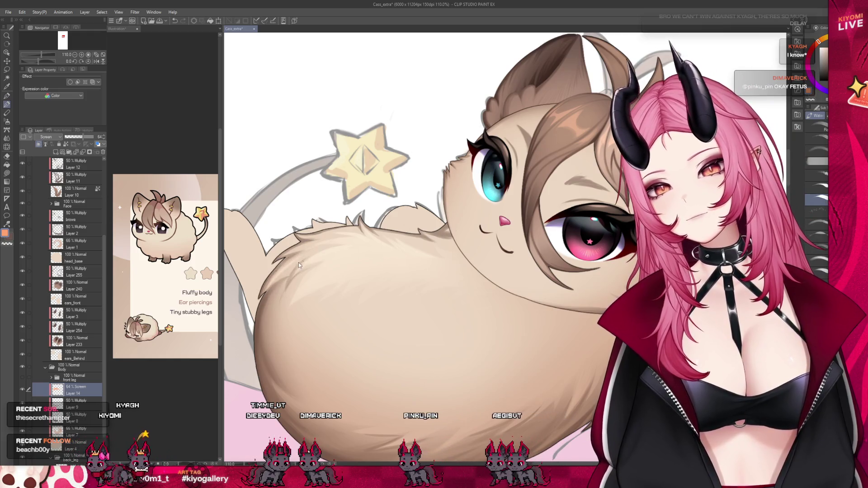
{"action": "left_click", "coordinate": [77, 417]}
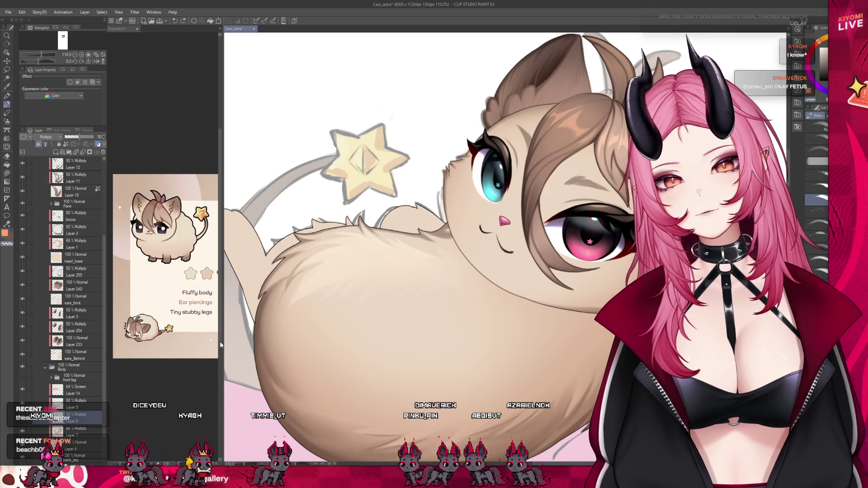
{"action": "left_click", "coordinate": [86, 409]}
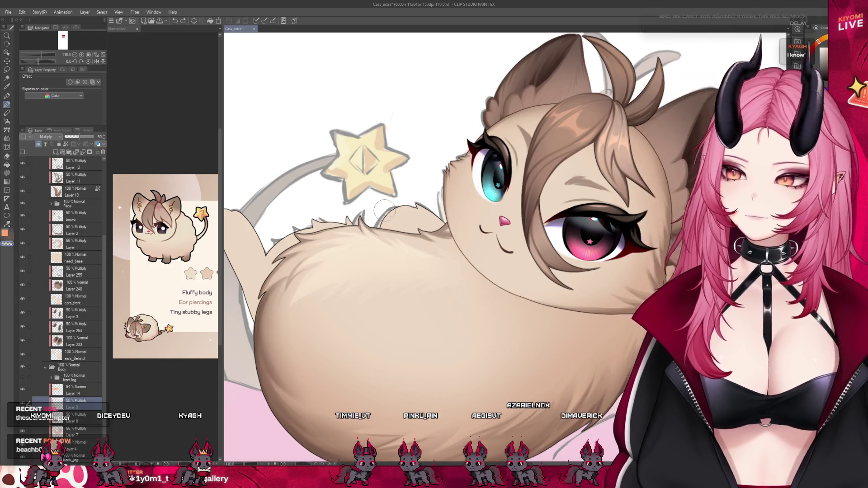
Step: Choose the Blend sub-tool of the Blend tool instead of Liquify and zoom out to the whole mascot
{"action": "scroll", "coordinate": [397, 213], "scroll_direction": "down", "scroll_amount": 3}
{"action": "scroll", "coordinate": [420, 208], "scroll_direction": "down", "scroll_amount": 2}
{"action": "scroll", "coordinate": [432, 206], "scroll_direction": "up", "scroll_amount": 1}
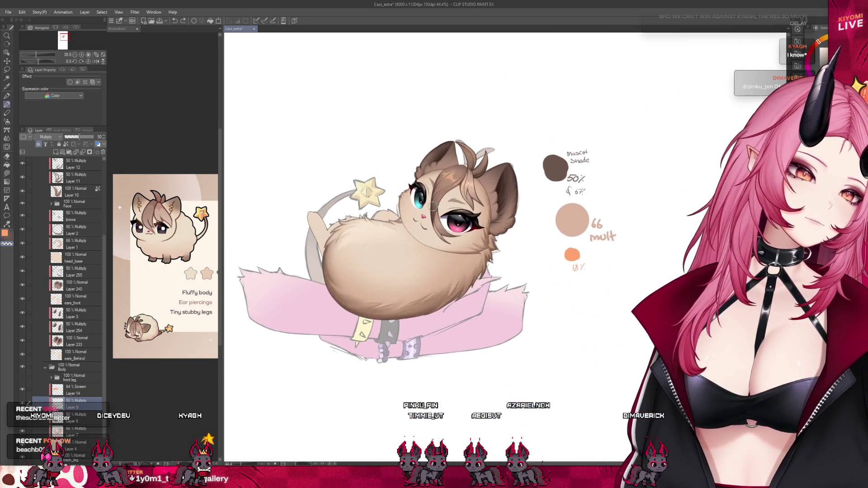
{"action": "scroll", "coordinate": [407, 213], "scroll_direction": "up", "scroll_amount": 1}
{"action": "scroll", "coordinate": [364, 225], "scroll_direction": "up", "scroll_amount": 2}
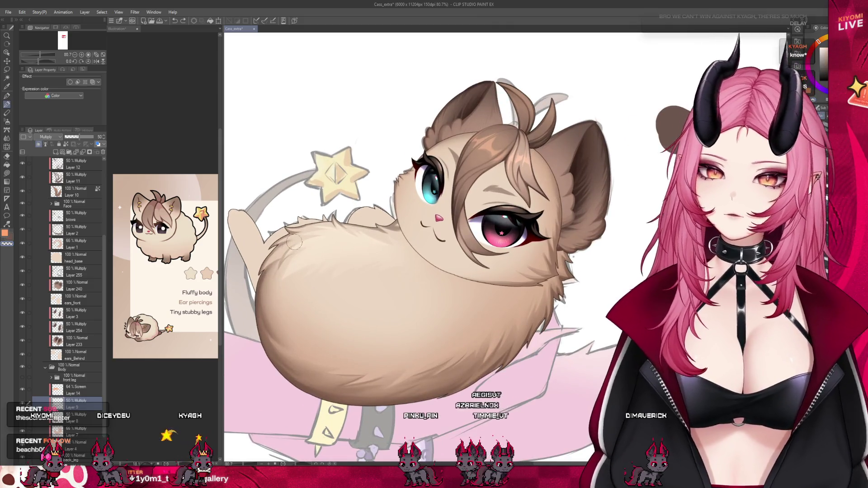
{"action": "scroll", "coordinate": [278, 242], "scroll_direction": "up", "scroll_amount": 2}
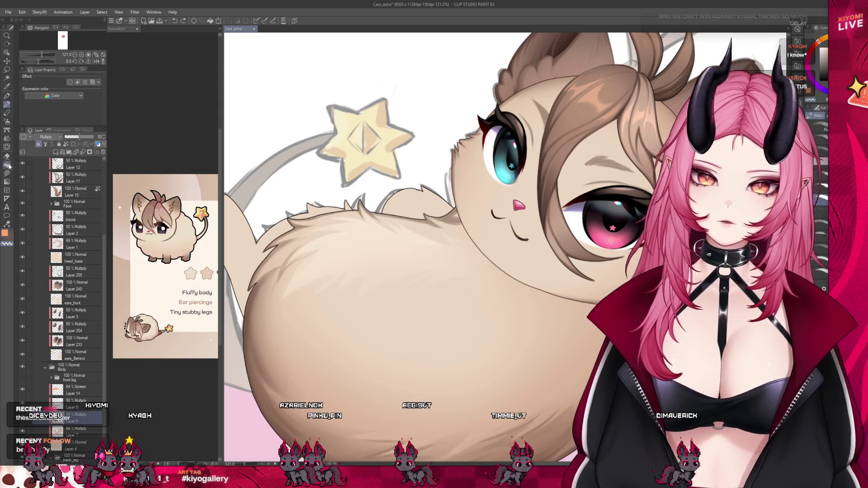
{"action": "left_click", "coordinate": [7, 147]}
{"action": "left_click", "coordinate": [7, 138]}
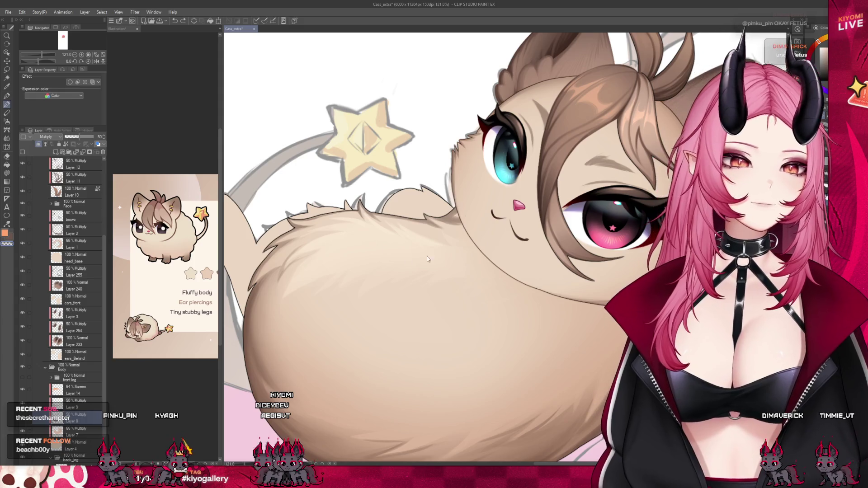
{"action": "scroll", "coordinate": [378, 262], "scroll_direction": "down", "scroll_amount": 3}
{"action": "scroll", "coordinate": [385, 249], "scroll_direction": "down", "scroll_amount": 2}
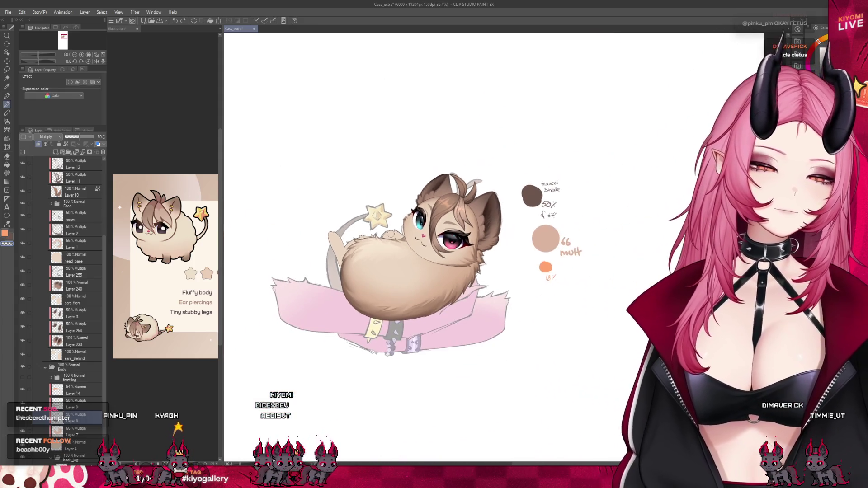
{"action": "scroll", "coordinate": [421, 245], "scroll_direction": "up", "scroll_amount": 1}
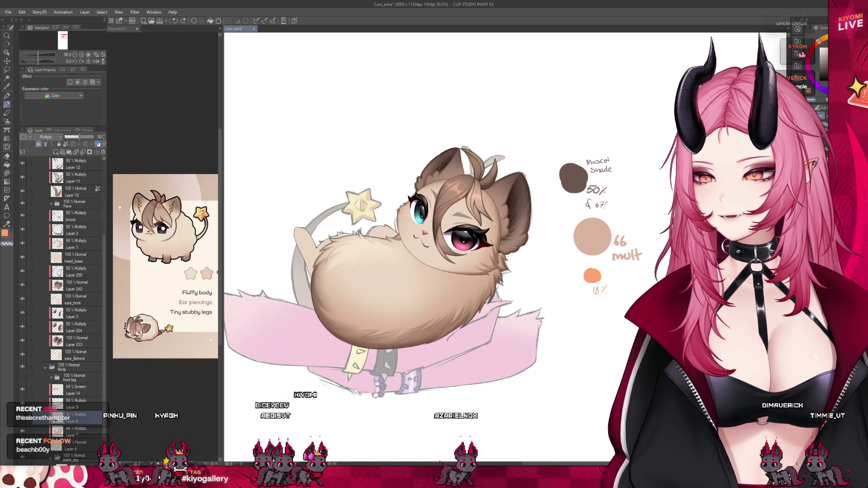
{"action": "scroll", "coordinate": [389, 271], "scroll_direction": "down", "scroll_amount": 1}
{"action": "scroll", "coordinate": [389, 271], "scroll_direction": "up", "scroll_amount": 1}
{"action": "scroll", "coordinate": [465, 251], "scroll_direction": "up", "scroll_amount": 1}
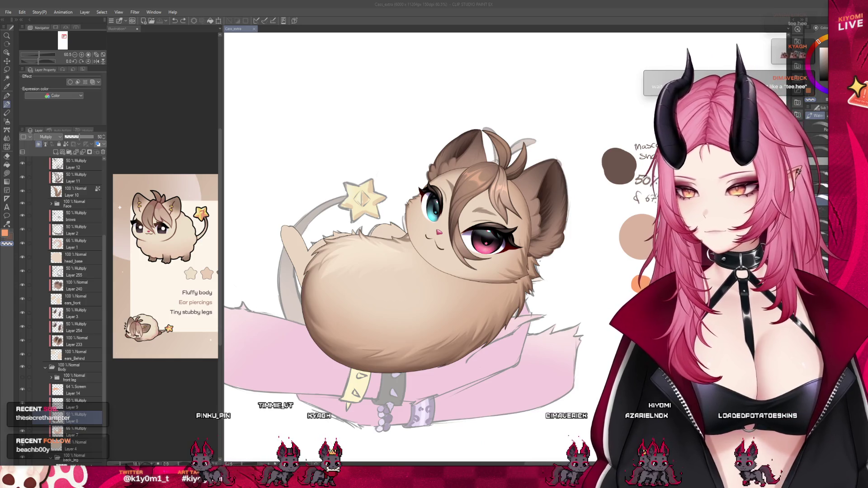
{"action": "scroll", "coordinate": [438, 260], "scroll_direction": "up", "scroll_amount": 2}
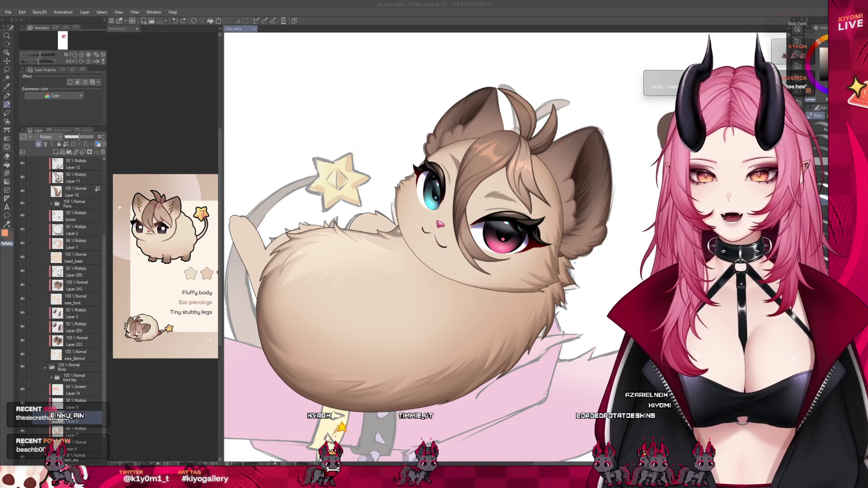
{"action": "left_click", "coordinate": [72, 390]}
{"action": "scroll", "coordinate": [279, 266], "scroll_direction": "down", "scroll_amount": 1}
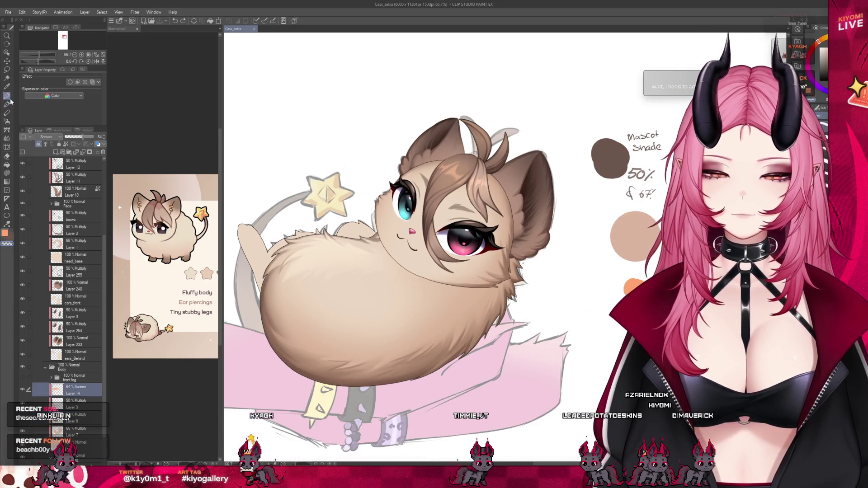
Step: Select the colour-notes layer (Layer 252) to add '64% Screen' under the orange swatch
{"action": "scroll", "coordinate": [101, 308], "scroll_direction": "up", "scroll_amount": 3}
{"action": "scroll", "coordinate": [101, 308], "scroll_direction": "up", "scroll_amount": 3}
{"action": "left_click", "coordinate": [72, 185]}
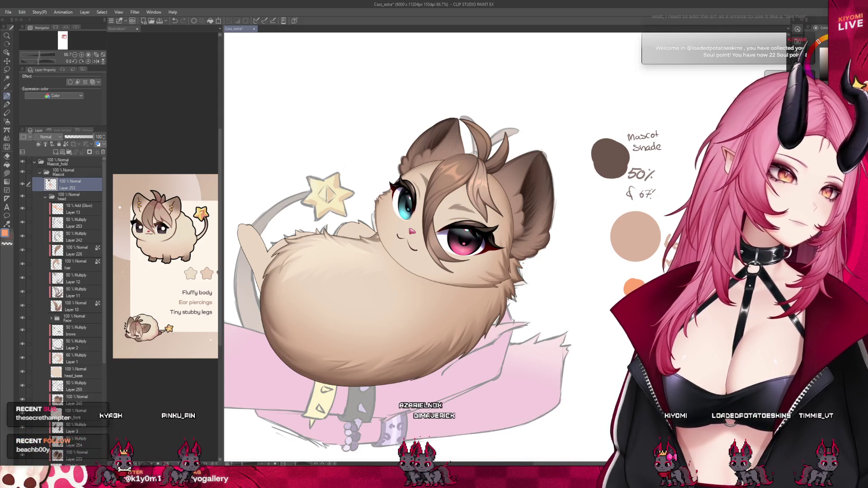
{"action": "scroll", "coordinate": [542, 285], "scroll_direction": "down", "scroll_amount": 2}
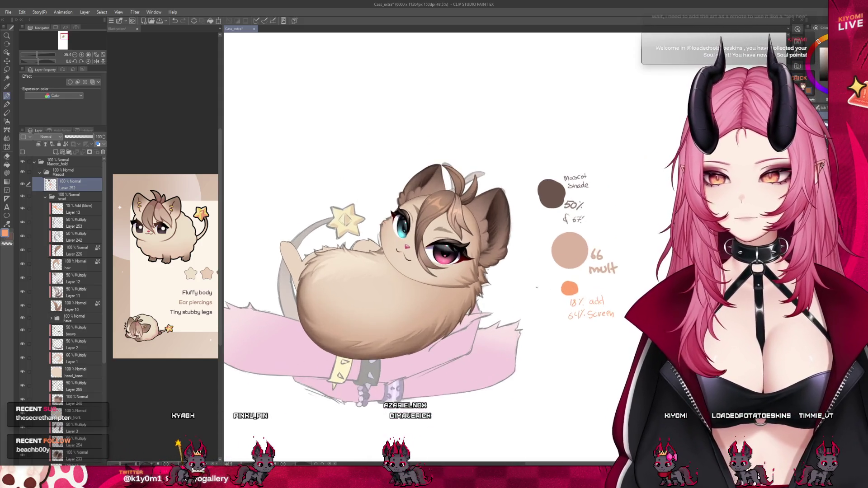
{"action": "scroll", "coordinate": [502, 253], "scroll_direction": "up", "scroll_amount": 2}
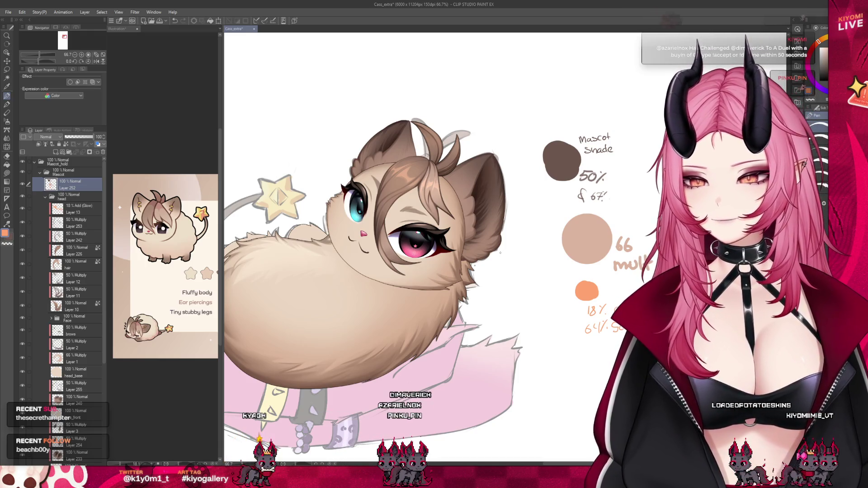
{"action": "scroll", "coordinate": [500, 253], "scroll_direction": "down", "scroll_amount": 2}
{"action": "scroll", "coordinate": [317, 253], "scroll_direction": "up", "scroll_amount": 2}
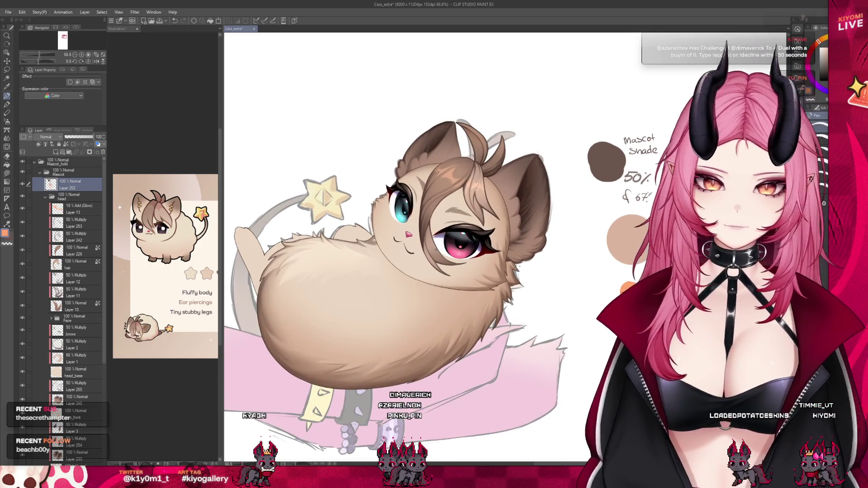
{"action": "scroll", "coordinate": [85, 321], "scroll_direction": "down", "scroll_amount": 2}
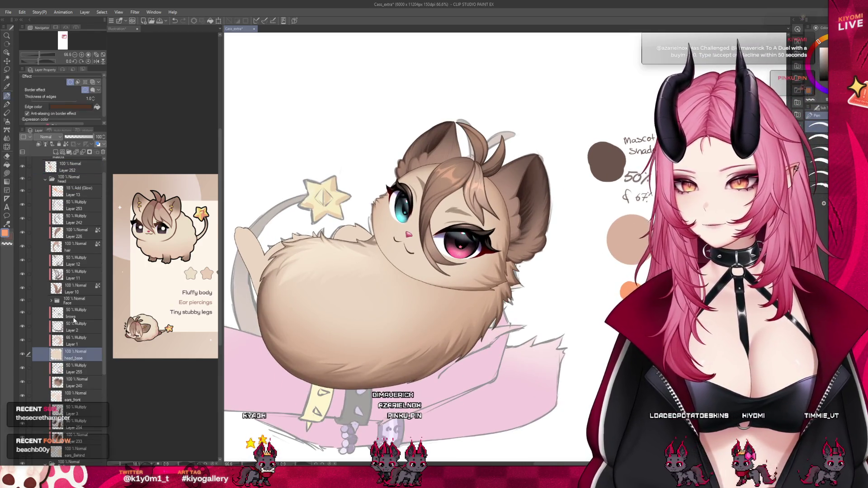
Step: Add a new layer above the brows set to Multiply at 50% opacity
{"action": "left_click", "coordinate": [77, 313]}
{"action": "key", "text": "ctrl+shift+n"}
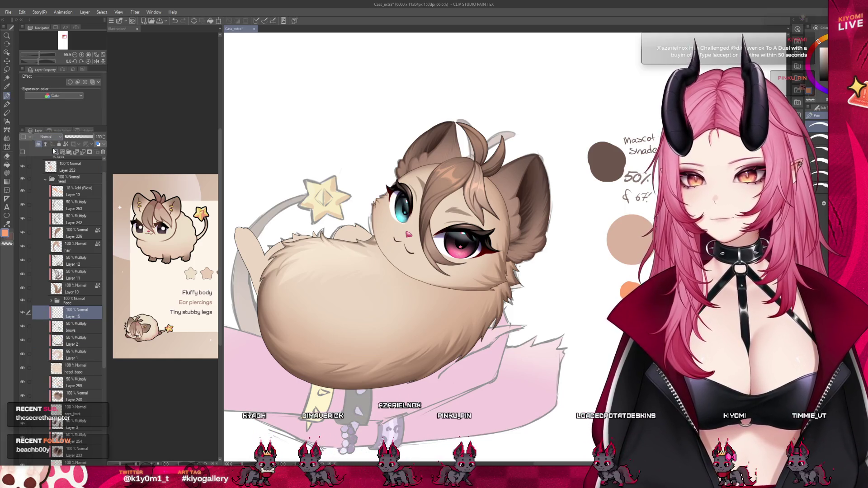
{"action": "left_click", "coordinate": [46, 137]}
{"action": "left_click", "coordinate": [46, 152]}
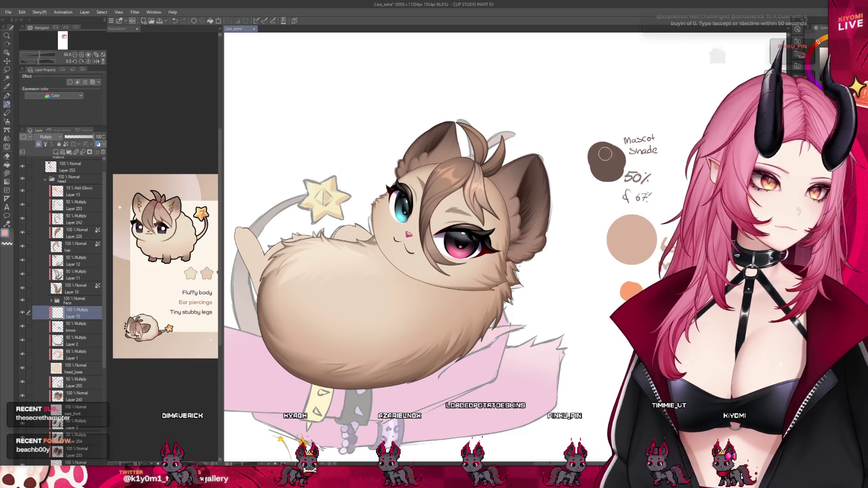
{"action": "scroll", "coordinate": [493, 236], "scroll_direction": "up", "scroll_amount": 3}
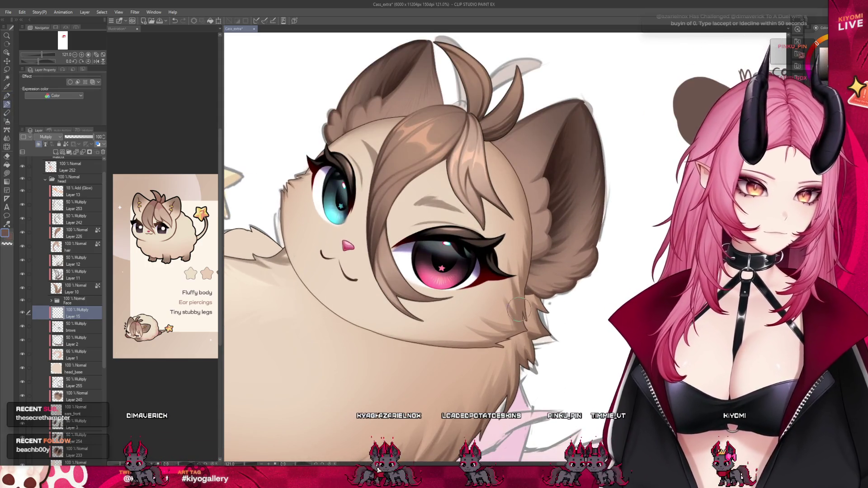
{"action": "key", "text": "5"}
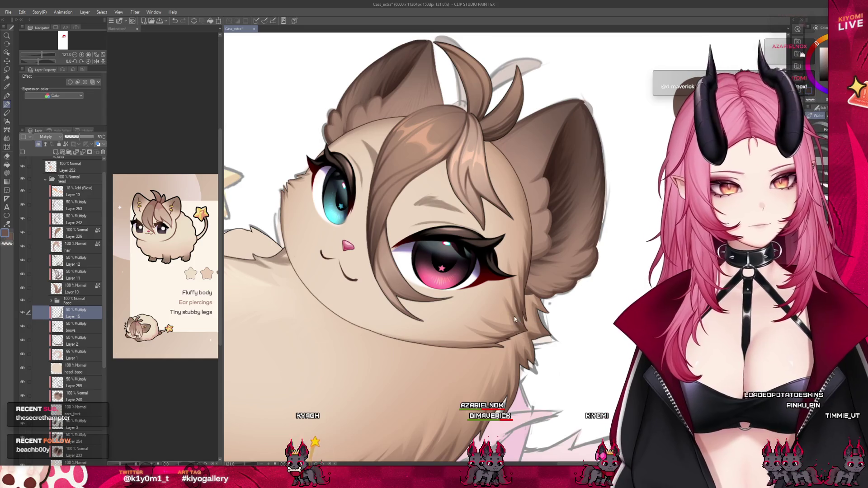
Step: Eyedrop the brown mascot shade and paint the face shading, erasing with transparent colour
{"action": "left_click", "coordinate": [505, 296], "text": "alt"}
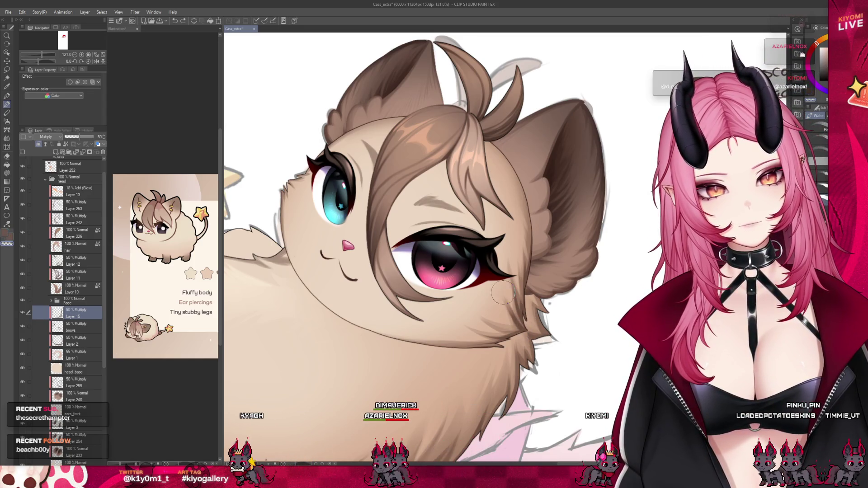
{"action": "key", "text": "c"}
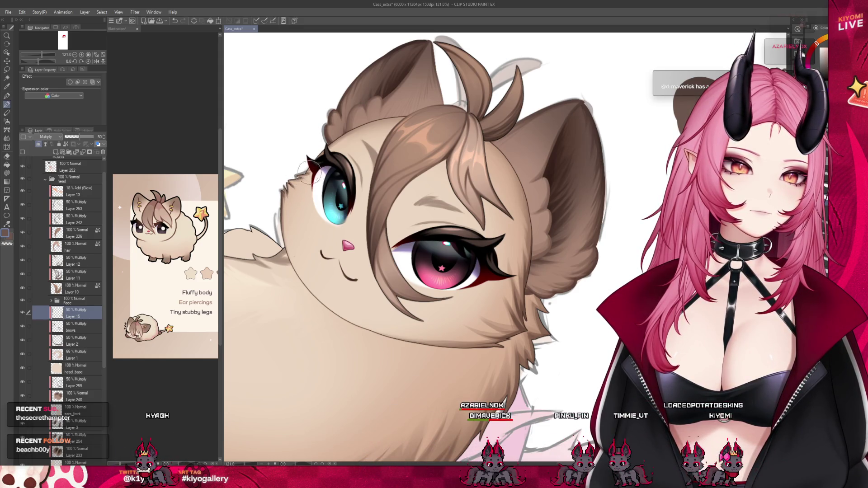
{"action": "key", "text": "c"}
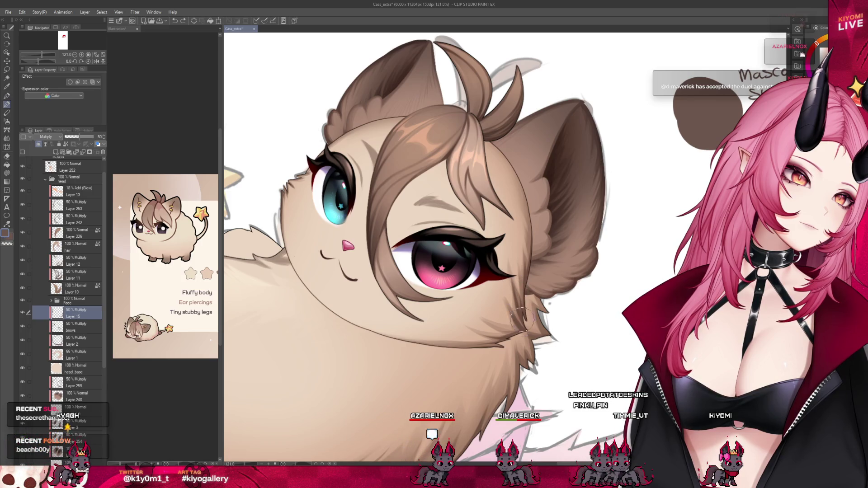
{"action": "scroll", "coordinate": [459, 220], "scroll_direction": "down", "scroll_amount": 2}
Step: Save the chibi cat illustration with Ctrl+S, then zoom in closer on the cat
{"action": "scroll", "coordinate": [460, 220], "scroll_direction": "down", "scroll_amount": 3}
{"action": "scroll", "coordinate": [459, 220], "scroll_direction": "down", "scroll_amount": 1}
{"action": "scroll", "coordinate": [459, 221], "scroll_direction": "down", "scroll_amount": 2}
{"action": "scroll", "coordinate": [460, 221], "scroll_direction": "up", "scroll_amount": 2}
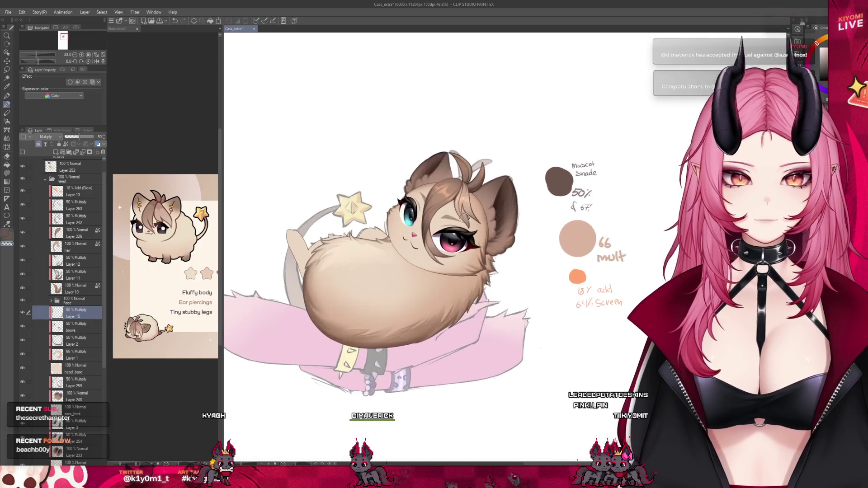
{"action": "scroll", "coordinate": [36, 283], "scroll_direction": "down", "scroll_amount": 1}
{"action": "scroll", "coordinate": [37, 284], "scroll_direction": "down", "scroll_amount": 2}
{"action": "scroll", "coordinate": [32, 362], "scroll_direction": "down", "scroll_amount": 1}
{"action": "scroll", "coordinate": [27, 429], "scroll_direction": "down", "scroll_amount": 1}
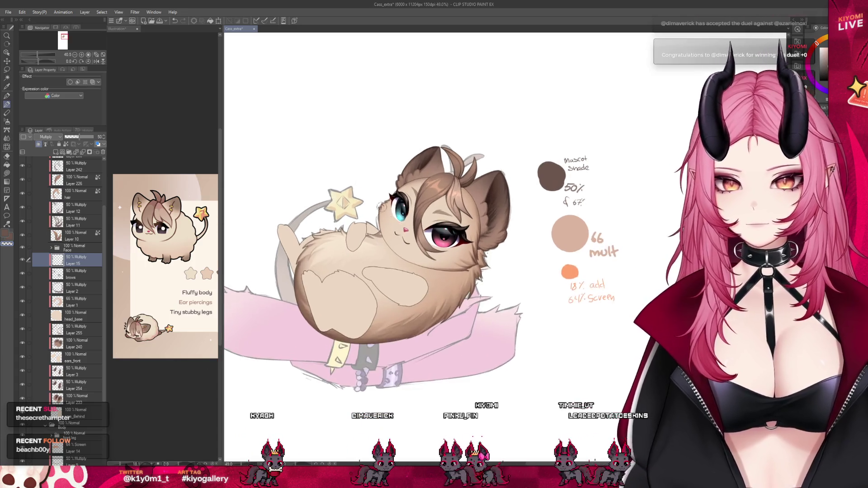
{"action": "scroll", "coordinate": [377, 206], "scroll_direction": "up", "scroll_amount": 1}
{"action": "key", "text": "ctrl+s"}
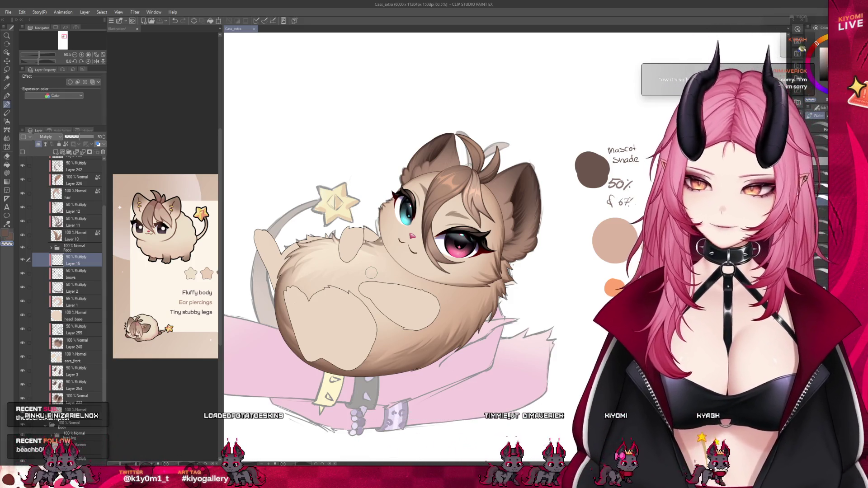
{"action": "key", "text": "ctrl+plus"}
{"action": "key", "text": "ctrl+plus"}
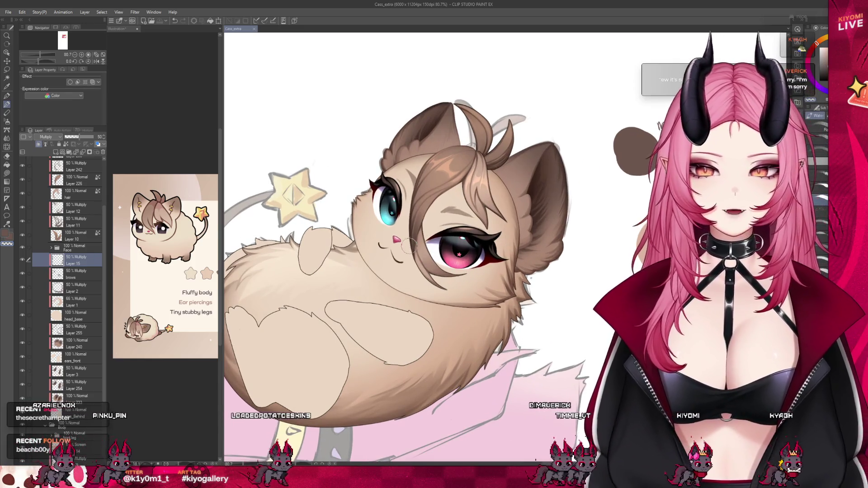
{"action": "scroll", "coordinate": [59, 309], "scroll_direction": "up", "scroll_amount": 1}
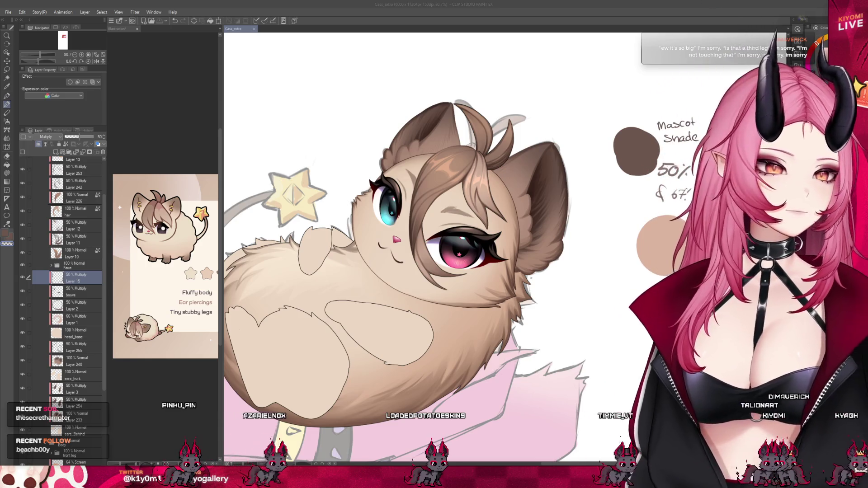
Step: Select Layer 14 in the front leg group and add a new Multiply raster layer above it
{"action": "scroll", "coordinate": [404, 271], "scroll_direction": "down", "scroll_amount": 1}
{"action": "scroll", "coordinate": [64, 294], "scroll_direction": "down", "scroll_amount": 1}
{"action": "left_click", "coordinate": [83, 422]}
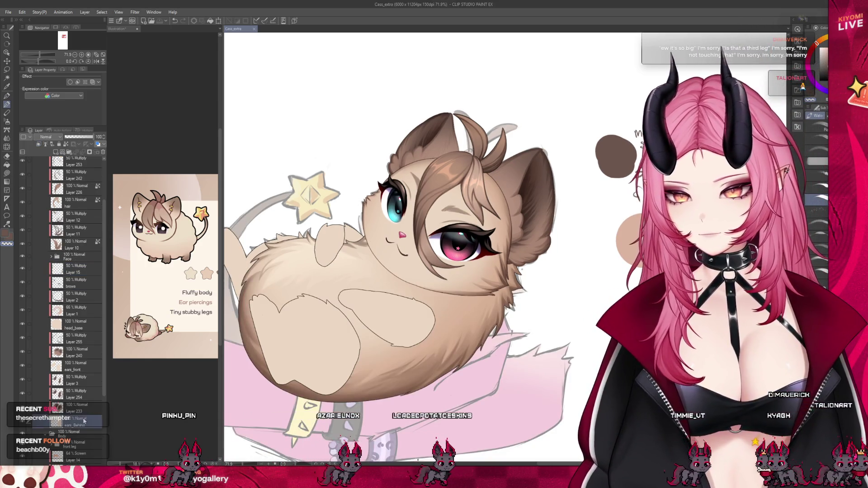
{"action": "left_click", "coordinate": [77, 366]}
{"action": "scroll", "coordinate": [85, 393], "scroll_direction": "down", "scroll_amount": 2}
{"action": "scroll", "coordinate": [86, 392], "scroll_direction": "down", "scroll_amount": 2}
{"action": "scroll", "coordinate": [86, 392], "scroll_direction": "down", "scroll_amount": 1}
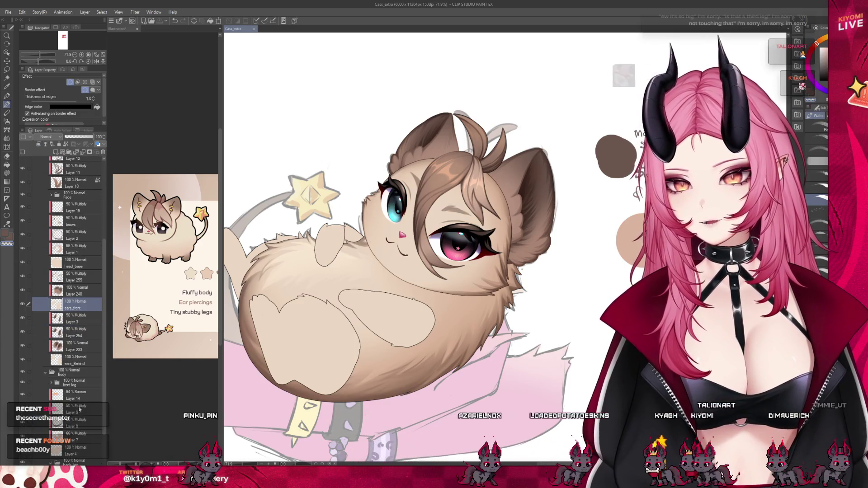
{"action": "scroll", "coordinate": [79, 384], "scroll_direction": "down", "scroll_amount": 1}
{"action": "left_click", "coordinate": [74, 380]}
{"action": "left_click", "coordinate": [62, 152]}
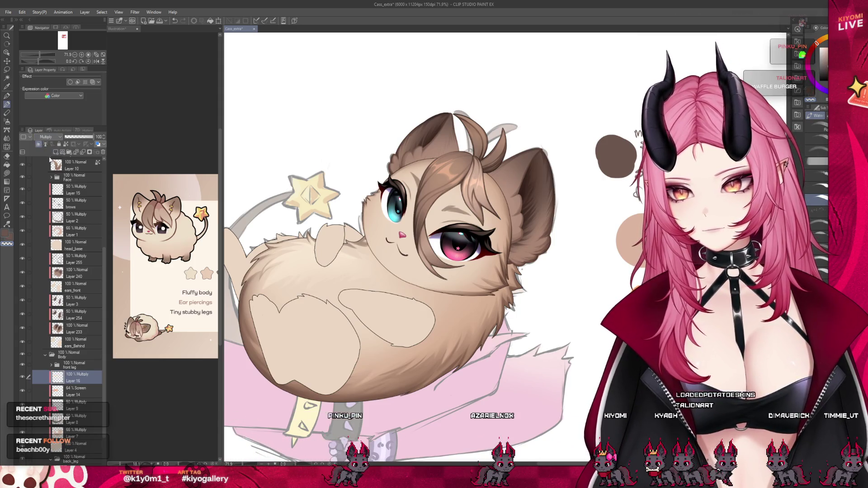
Step: Switch to the Airbrush, set the new layer to 61% opacity and move it below Layer 8
{"action": "left_click", "coordinate": [6, 123]}
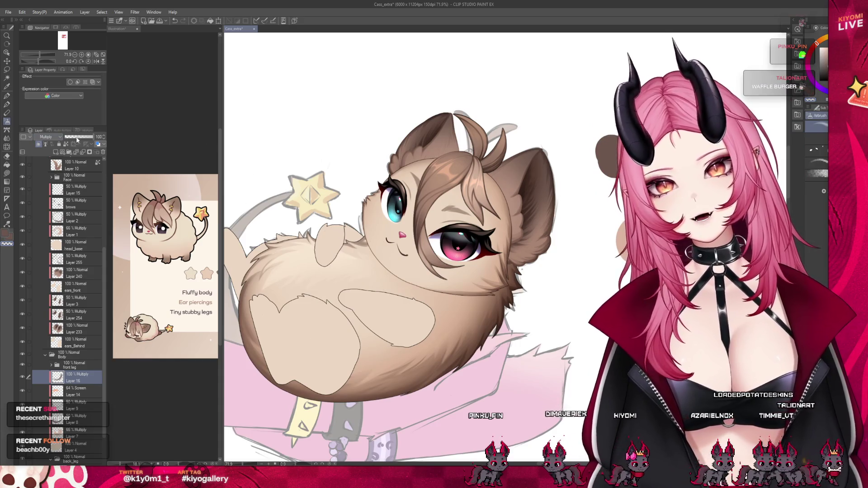
{"action": "left_click_drag", "start_coordinate": [94, 137], "coordinate": [82, 136]}
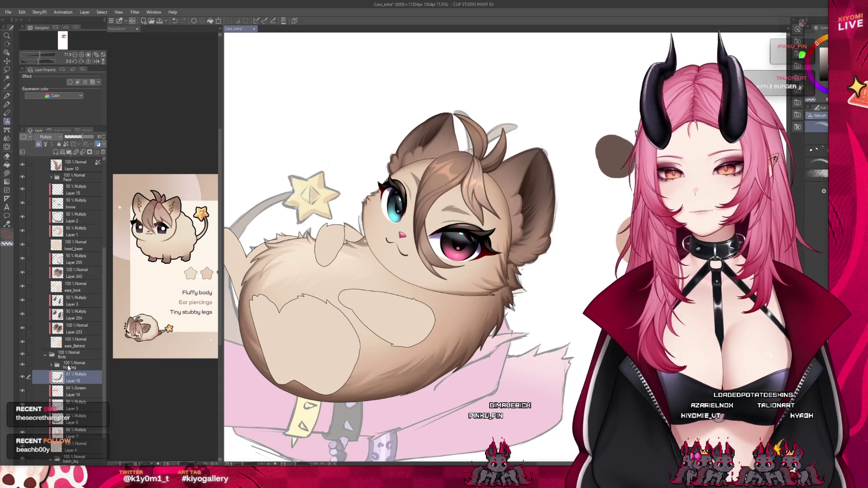
{"action": "left_click_drag", "start_coordinate": [84, 432], "coordinate": [84, 430]}
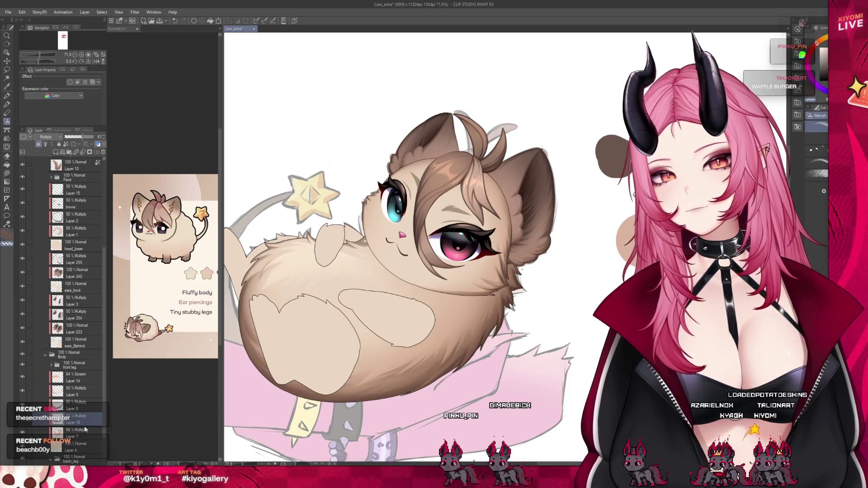
{"action": "scroll", "coordinate": [423, 278], "scroll_direction": "down", "scroll_amount": 2}
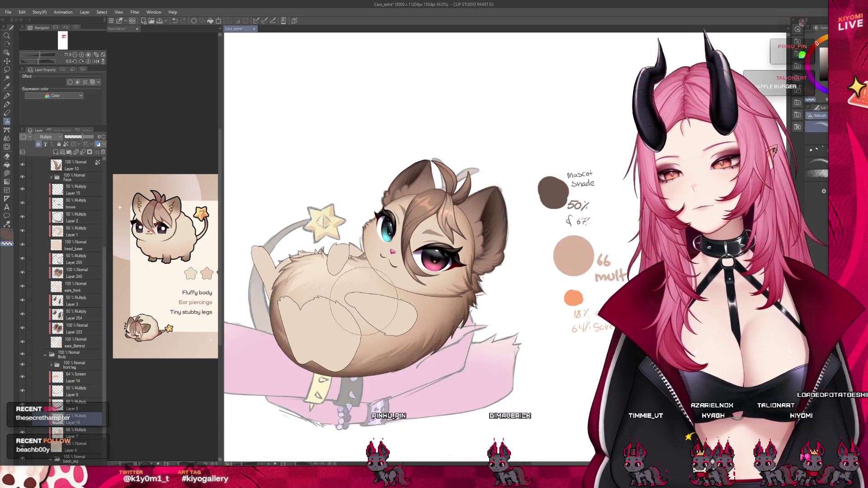
{"action": "scroll", "coordinate": [422, 278], "scroll_direction": "down", "scroll_amount": 2}
{"action": "scroll", "coordinate": [423, 278], "scroll_direction": "up", "scroll_amount": 2}
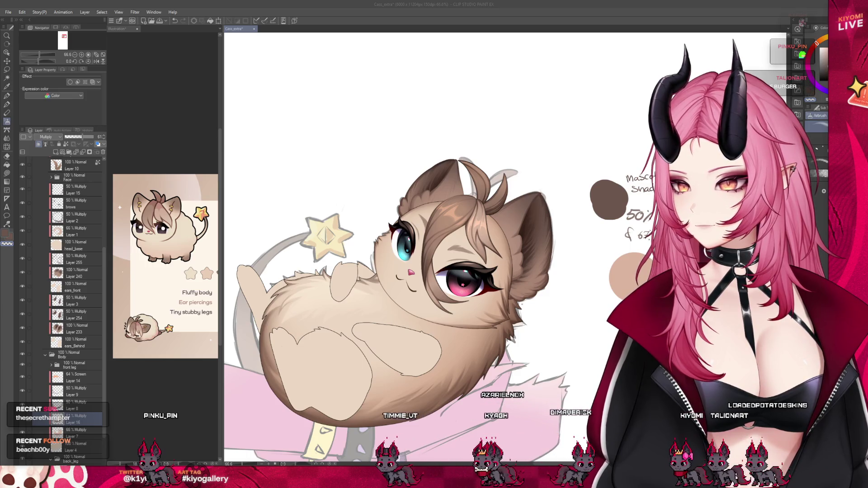
{"action": "scroll", "coordinate": [409, 256], "scroll_direction": "down", "scroll_amount": 2}
{"action": "scroll", "coordinate": [409, 256], "scroll_direction": "down", "scroll_amount": 1}
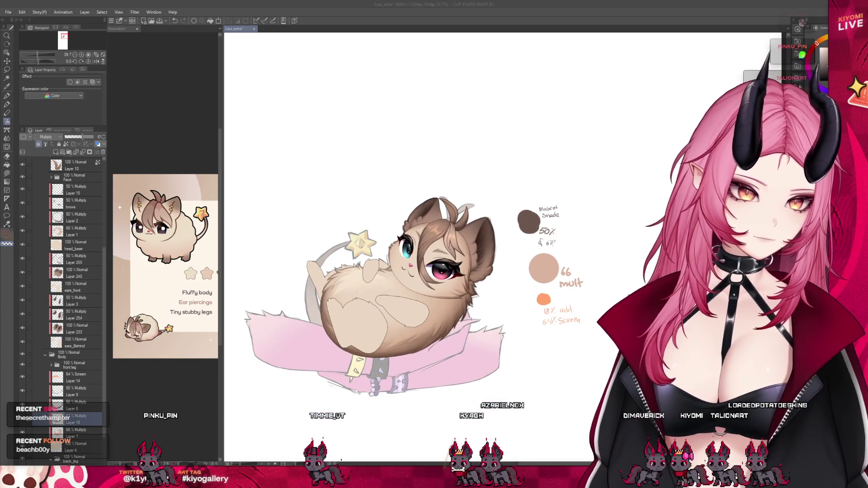
Step: In the front leg folder, freehand-select the arm area and airbrush darker shading inside it
{"action": "left_click", "coordinate": [50, 366]}
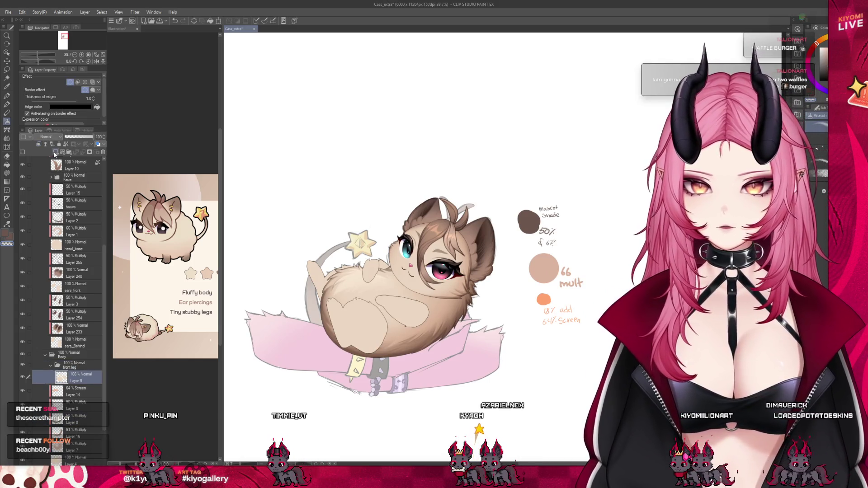
{"action": "scroll", "coordinate": [361, 306], "scroll_direction": "up", "scroll_amount": 1}
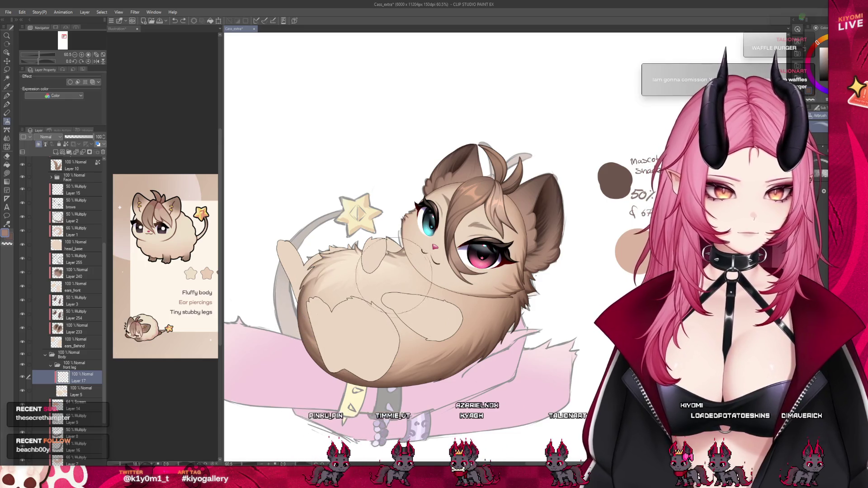
{"action": "left_click", "coordinate": [6, 69]}
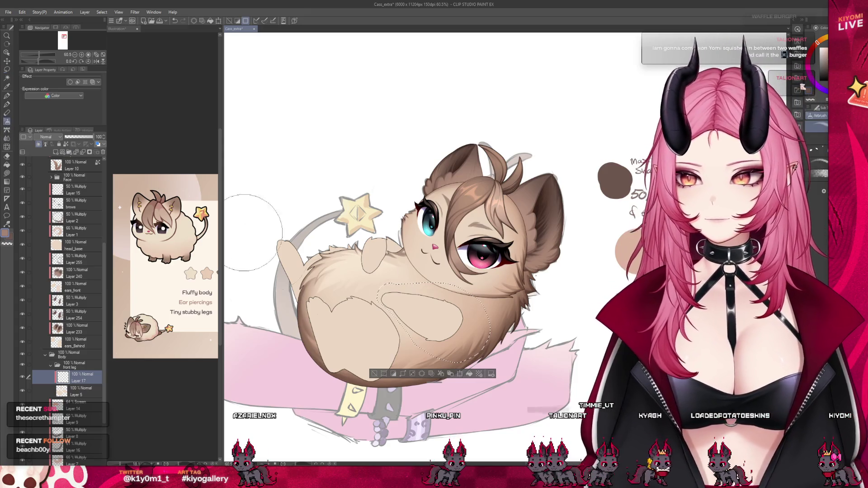
{"action": "left_click", "coordinate": [367, 302]}
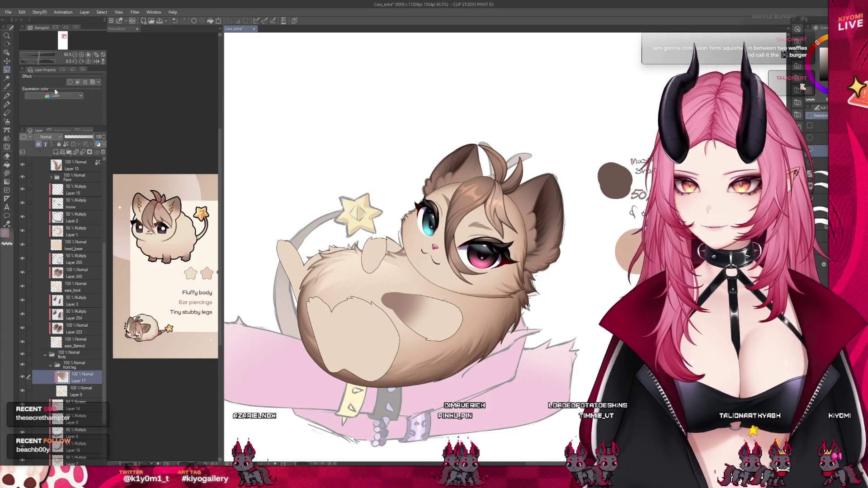
{"action": "left_click_drag", "start_coordinate": [401, 232], "coordinate": [397, 217]}
{"action": "key", "text": "b"}
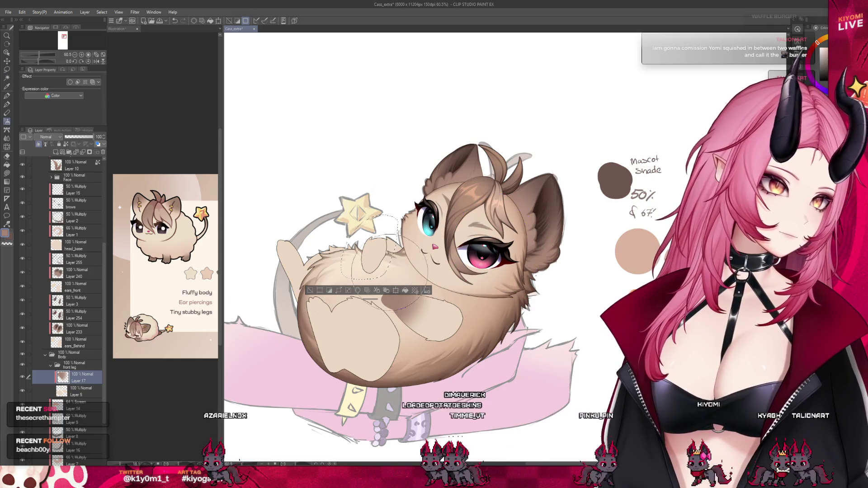
{"action": "left_click_drag", "start_coordinate": [382, 250], "coordinate": [370, 276]}
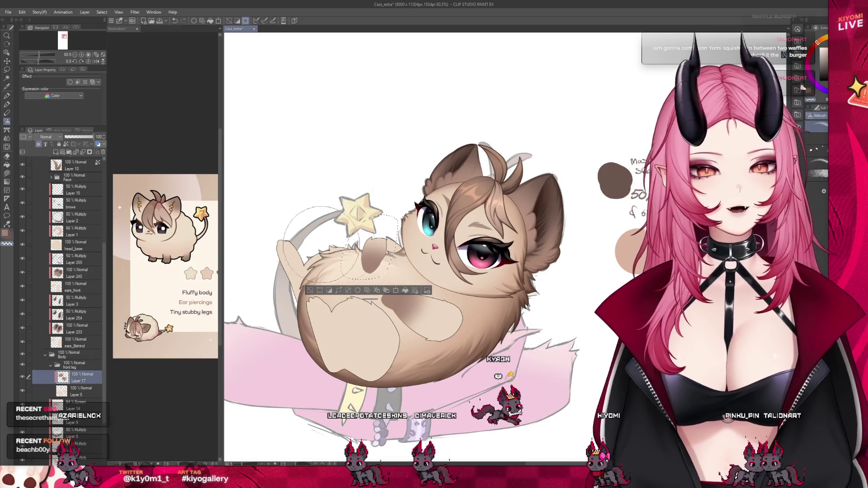
{"action": "left_click", "coordinate": [310, 290]}
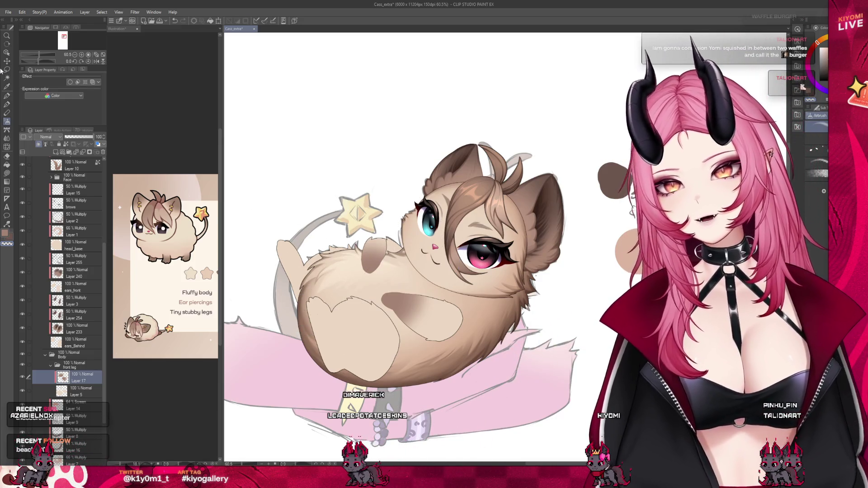
Step: Freehand-select the cat's front leg and airbrush darker shading inside the selection
{"action": "left_click", "coordinate": [7, 69]}
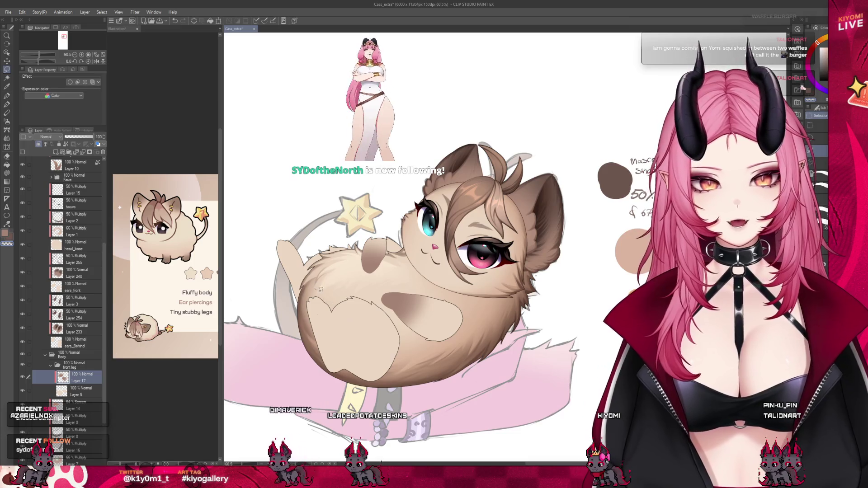
{"action": "left_click_drag", "start_coordinate": [318, 275], "coordinate": [312, 283]}
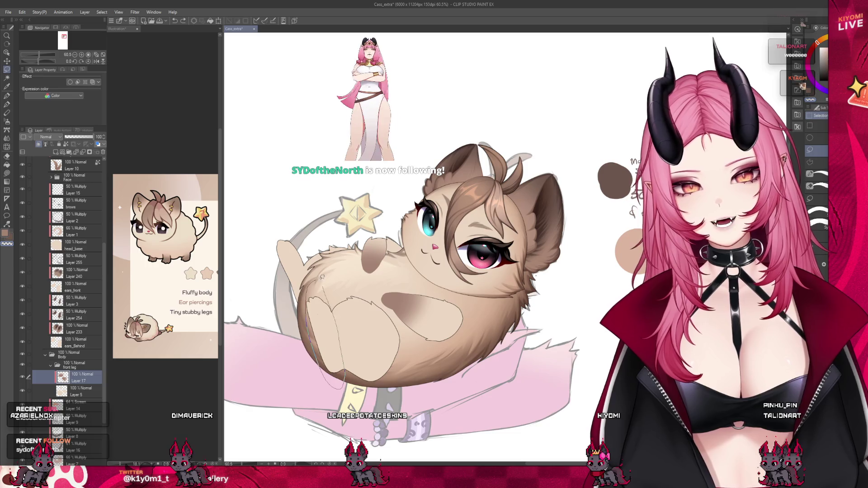
{"action": "key", "text": "b"}
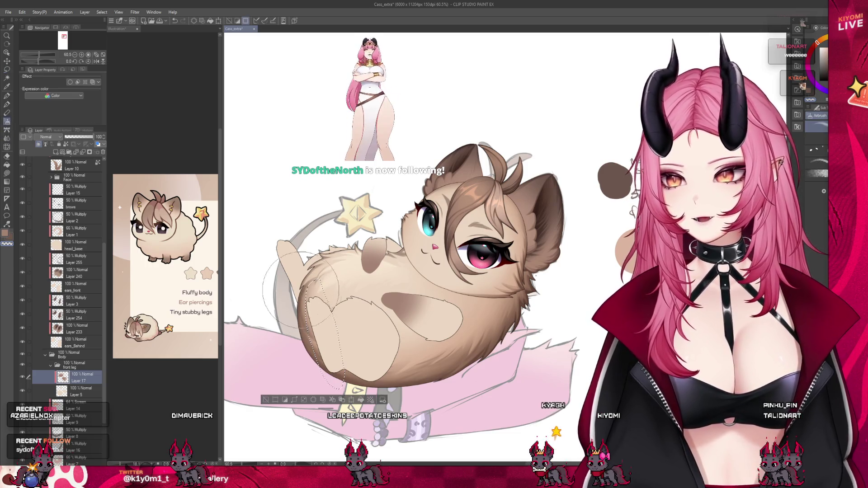
{"action": "left_click_drag", "start_coordinate": [315, 288], "coordinate": [301, 323]}
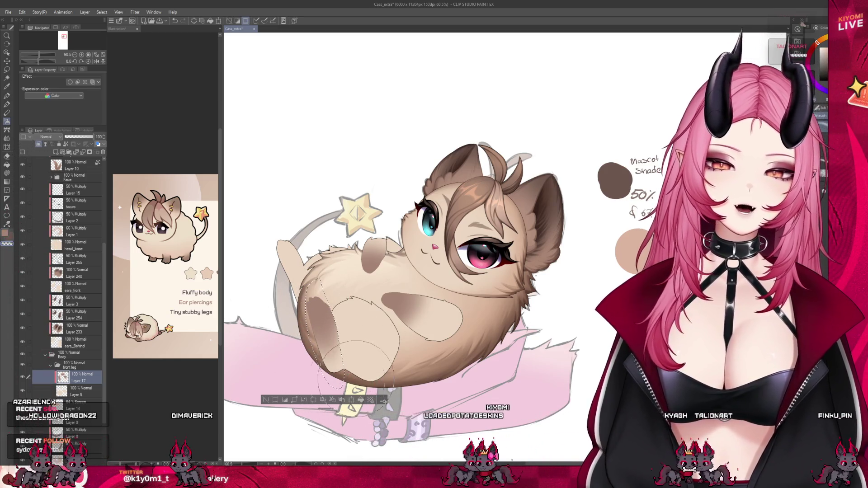
{"action": "left_click", "coordinate": [266, 401]}
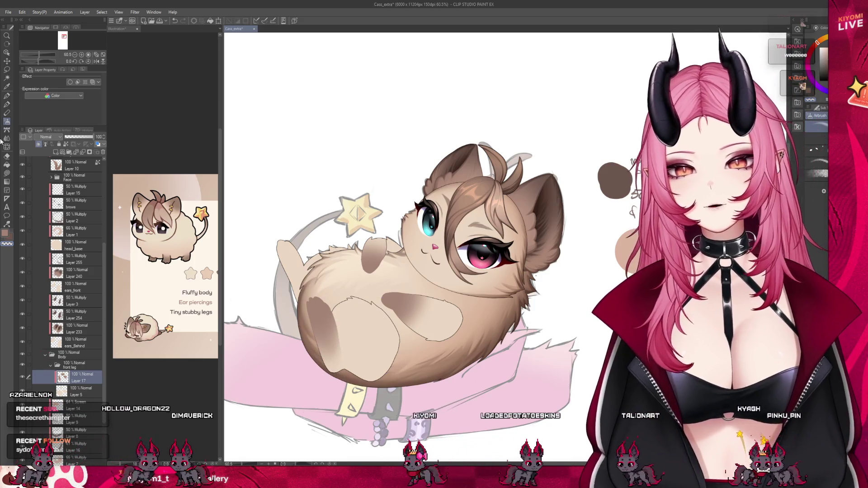
Step: Add a new layer above Layer 6 and paint darker brown shading onto the raised paw
{"action": "left_click", "coordinate": [6, 138]}
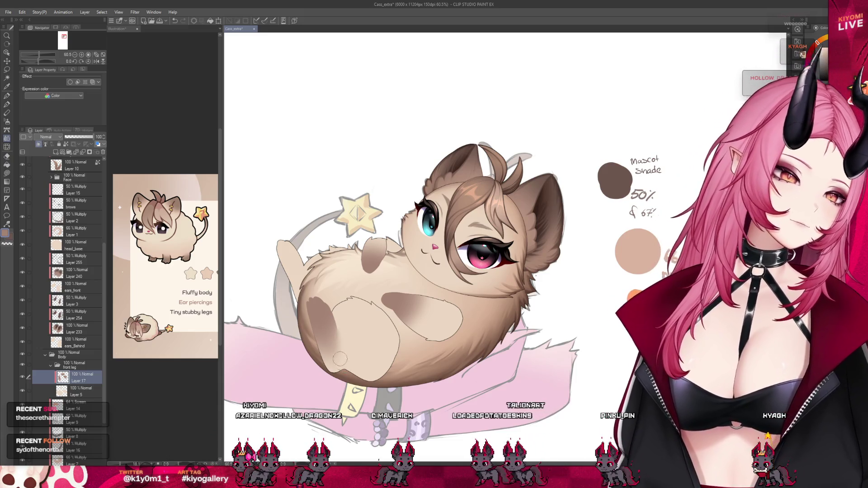
{"action": "scroll", "coordinate": [420, 258], "scroll_direction": "up", "scroll_amount": 1}
{"action": "scroll", "coordinate": [420, 258], "scroll_direction": "down", "scroll_amount": 1}
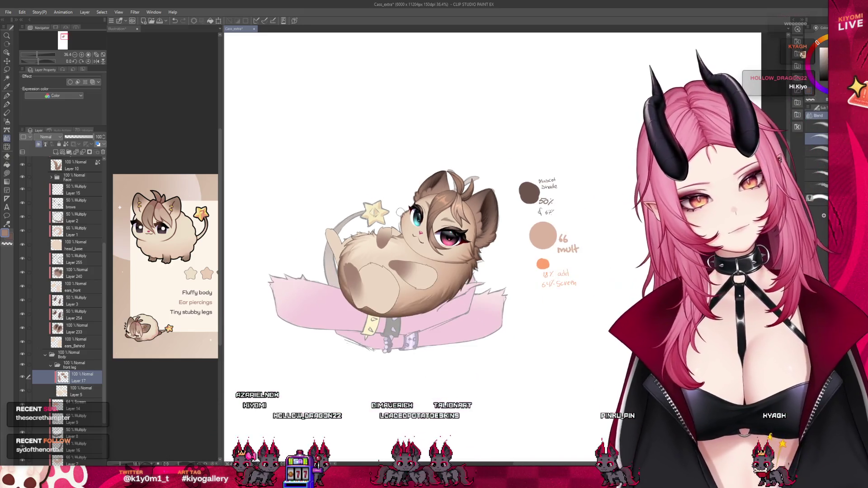
{"action": "scroll", "coordinate": [421, 257], "scroll_direction": "up", "scroll_amount": 1}
{"action": "scroll", "coordinate": [68, 317], "scroll_direction": "down", "scroll_amount": 2}
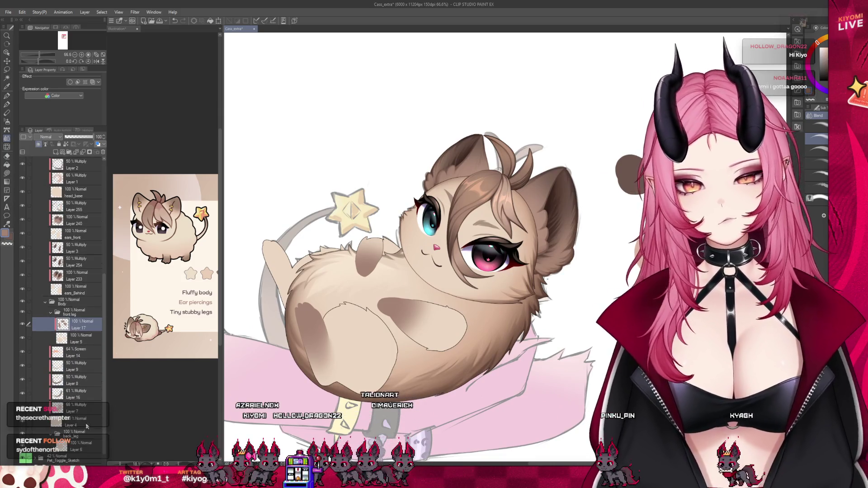
{"action": "left_click", "coordinate": [81, 446]}
{"action": "key", "text": "ctrl+shift+n"}
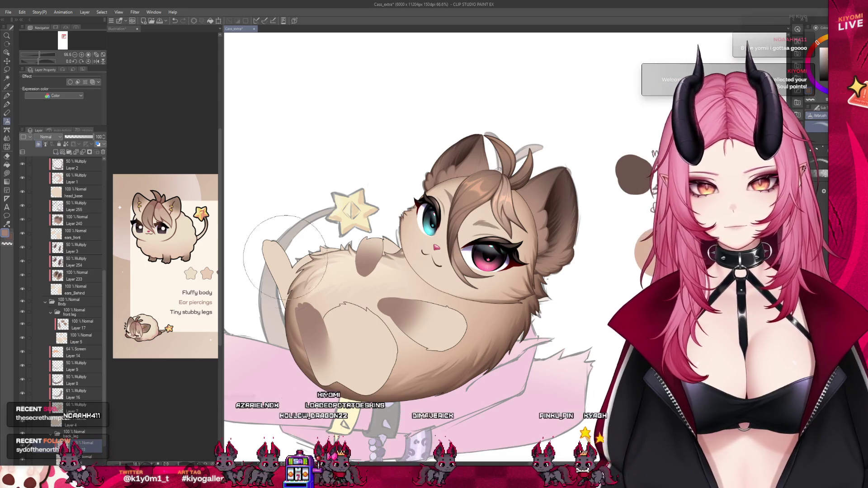
{"action": "left_click_drag", "start_coordinate": [270, 251], "coordinate": [274, 270]}
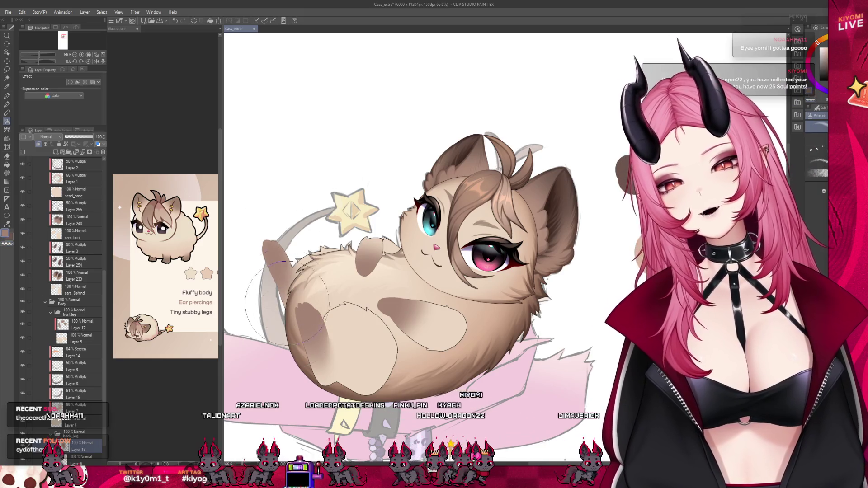
{"action": "scroll", "coordinate": [355, 233], "scroll_direction": "down", "scroll_amount": 2}
{"action": "scroll", "coordinate": [409, 271], "scroll_direction": "down", "scroll_amount": 1}
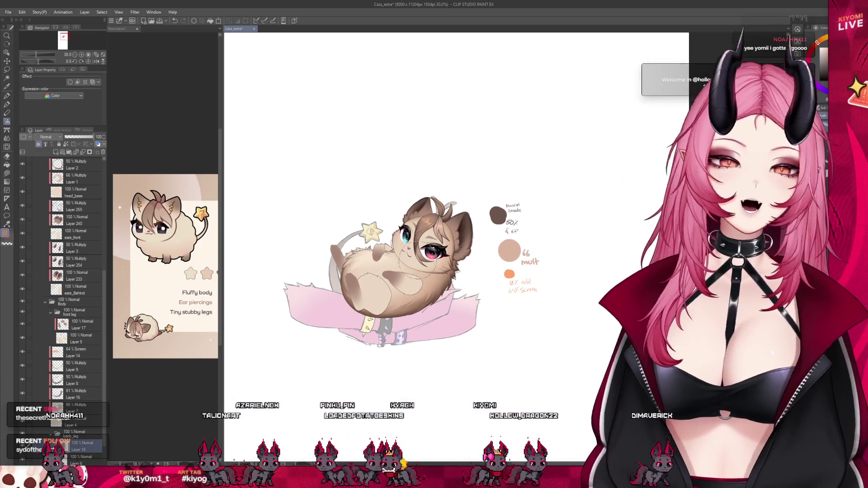
{"action": "scroll", "coordinate": [334, 151], "scroll_direction": "up", "scroll_amount": 2}
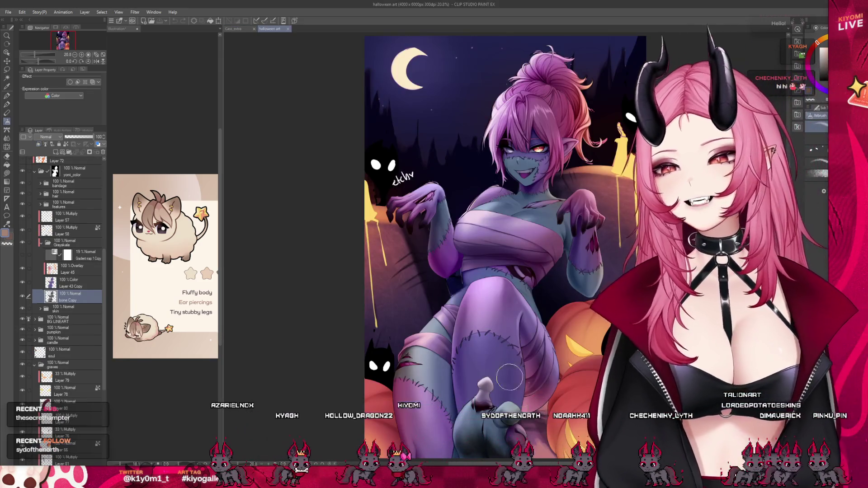
Step: Zoom the halloween.art canvas to view the zombie girl among the pumpkins
{"action": "scroll", "coordinate": [547, 339], "scroll_direction": "down", "scroll_amount": 3}
{"action": "scroll", "coordinate": [555, 272], "scroll_direction": "up", "scroll_amount": 2}
{"action": "scroll", "coordinate": [554, 273], "scroll_direction": "up", "scroll_amount": 2}
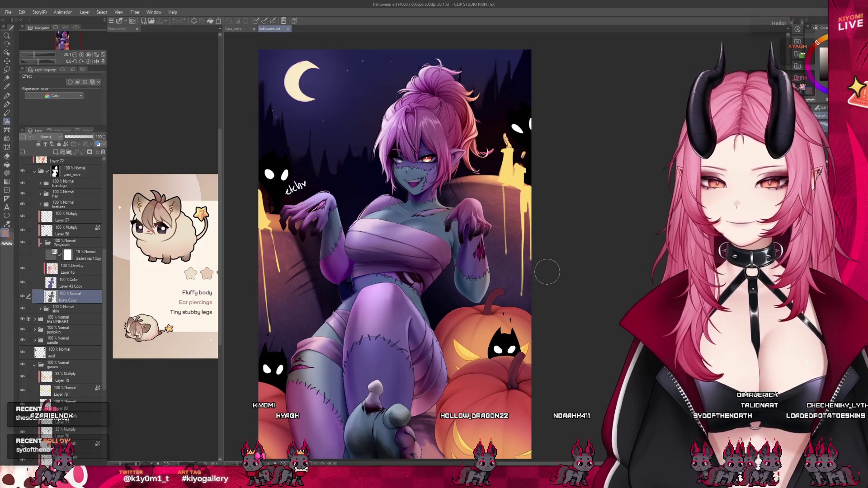
Step: Widen the canvas area by dragging the panel divider left, then close the halloween.art document
{"action": "scroll", "coordinate": [551, 323], "scroll_direction": "up", "scroll_amount": 2}
{"action": "scroll", "coordinate": [497, 339], "scroll_direction": "up", "scroll_amount": 2}
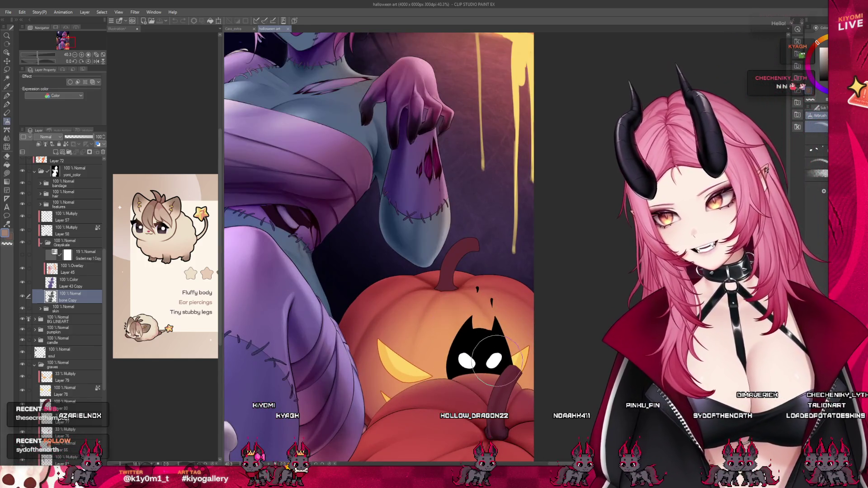
{"action": "scroll", "coordinate": [444, 359], "scroll_direction": "down", "scroll_amount": 3}
{"action": "scroll", "coordinate": [445, 359], "scroll_direction": "down", "scroll_amount": 3}
{"action": "scroll", "coordinate": [369, 340], "scroll_direction": "up", "scroll_amount": 2}
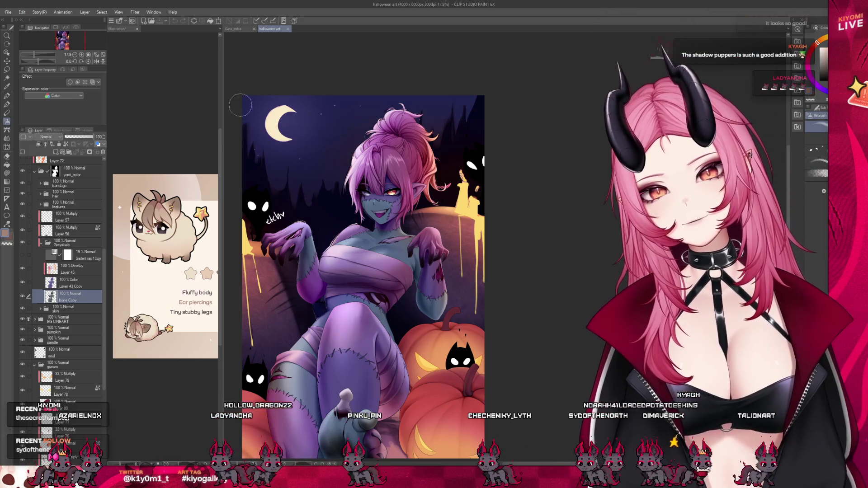
{"action": "left_click_drag", "start_coordinate": [221, 87], "coordinate": [121, 88]}
{"action": "scroll", "coordinate": [347, 203], "scroll_direction": "down", "scroll_amount": 1}
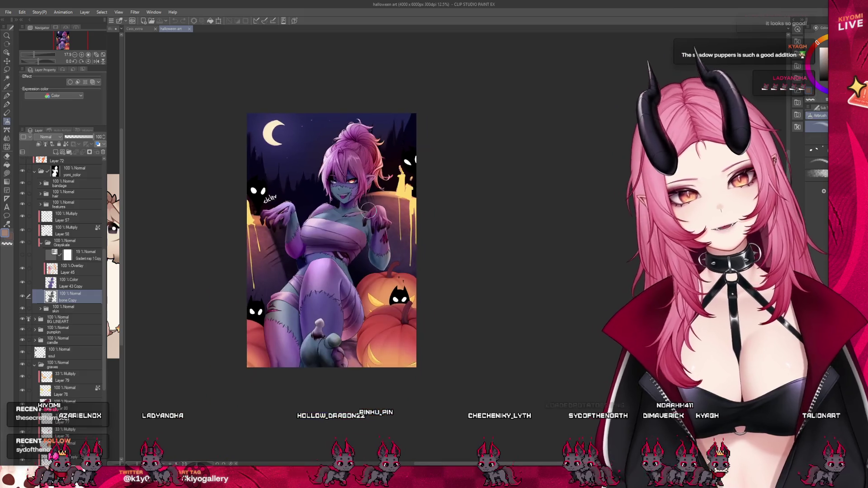
{"action": "scroll", "coordinate": [347, 204], "scroll_direction": "up", "scroll_amount": 2}
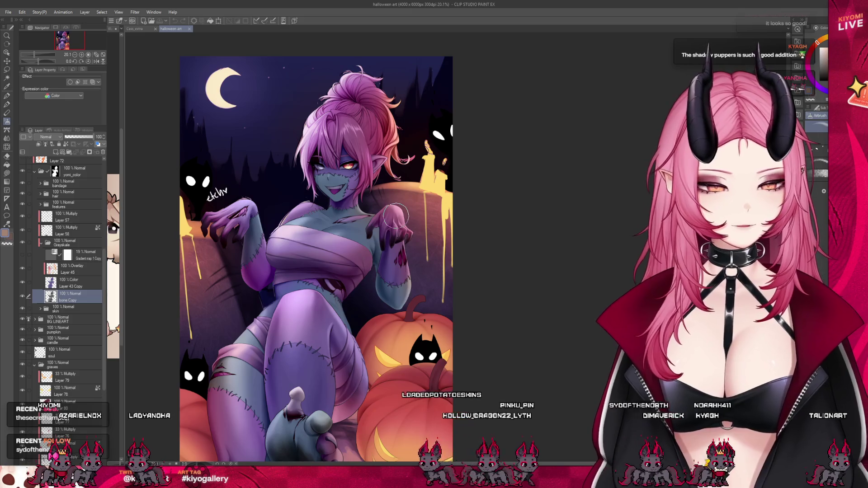
{"action": "scroll", "coordinate": [395, 215], "scroll_direction": "down", "scroll_amount": 2}
{"action": "scroll", "coordinate": [395, 215], "scroll_direction": "up", "scroll_amount": 1}
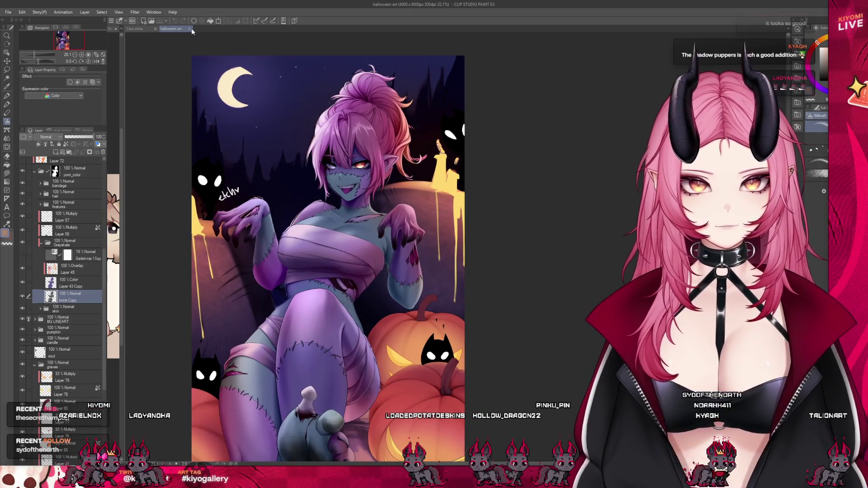
{"action": "scroll", "coordinate": [223, 125], "scroll_direction": "down", "scroll_amount": 2}
{"action": "scroll", "coordinate": [223, 125], "scroll_direction": "down", "scroll_amount": 1}
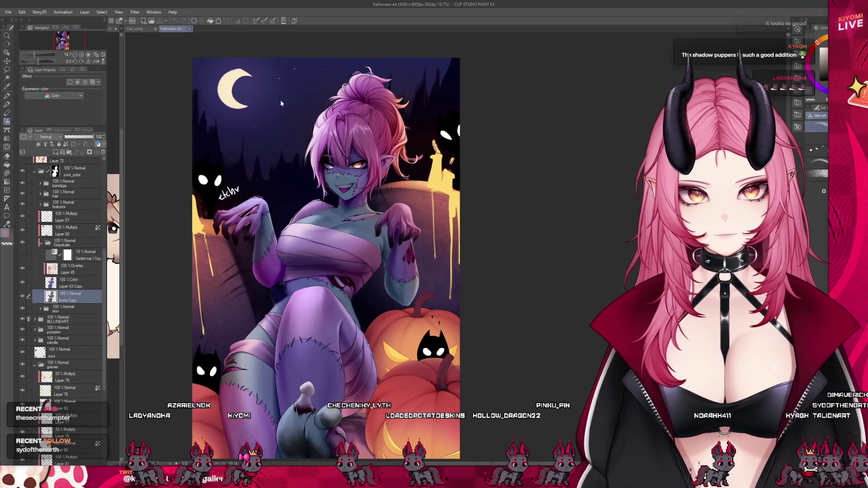
{"action": "left_click", "coordinate": [189, 29]}
Step: Zoom in on the belly, try the Blend tool, then return to the soft airbrush
{"action": "scroll", "coordinate": [336, 182], "scroll_direction": "up", "scroll_amount": 1}
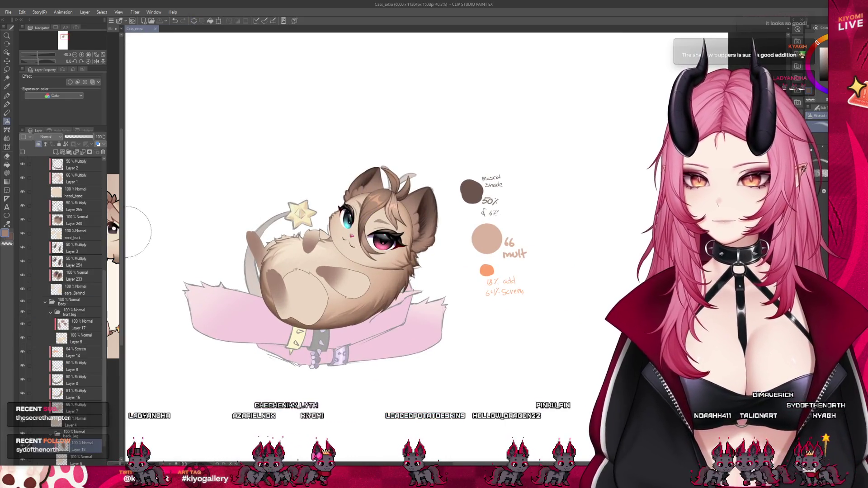
{"action": "scroll", "coordinate": [324, 270], "scroll_direction": "up", "scroll_amount": 2}
{"action": "scroll", "coordinate": [324, 270], "scroll_direction": "up", "scroll_amount": 3}
{"action": "scroll", "coordinate": [324, 270], "scroll_direction": "up", "scroll_amount": 3}
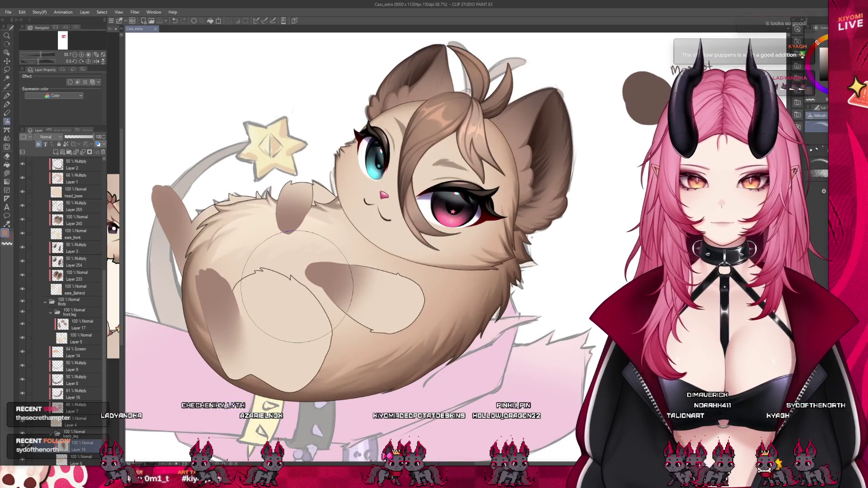
{"action": "key", "text": "j"}
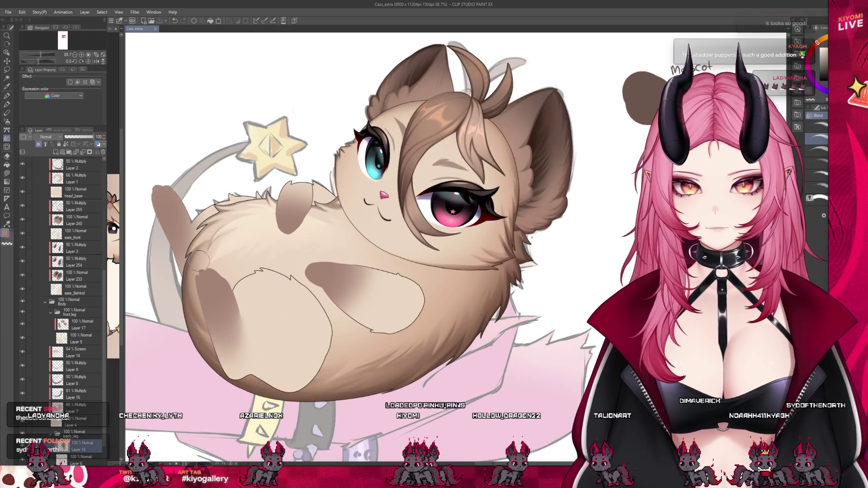
{"action": "left_click", "coordinate": [7, 121]}
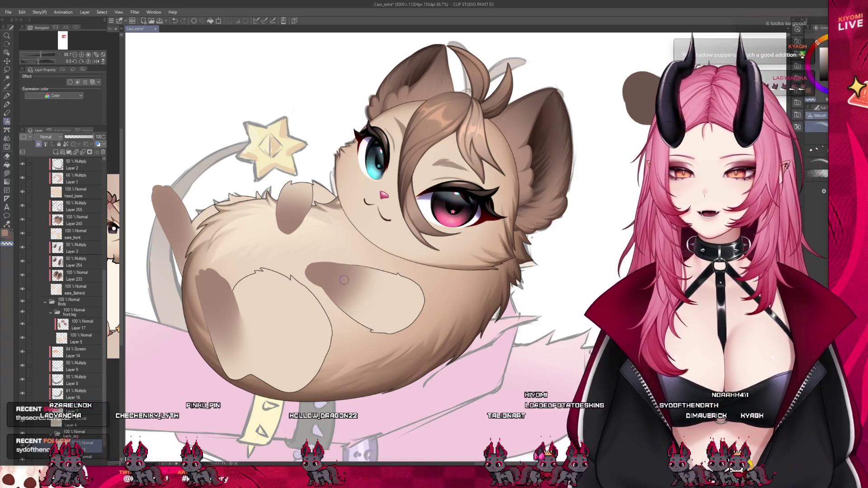
{"action": "scroll", "coordinate": [344, 280], "scroll_direction": "down", "scroll_amount": 3}
{"action": "scroll", "coordinate": [281, 237], "scroll_direction": "up", "scroll_amount": 3}
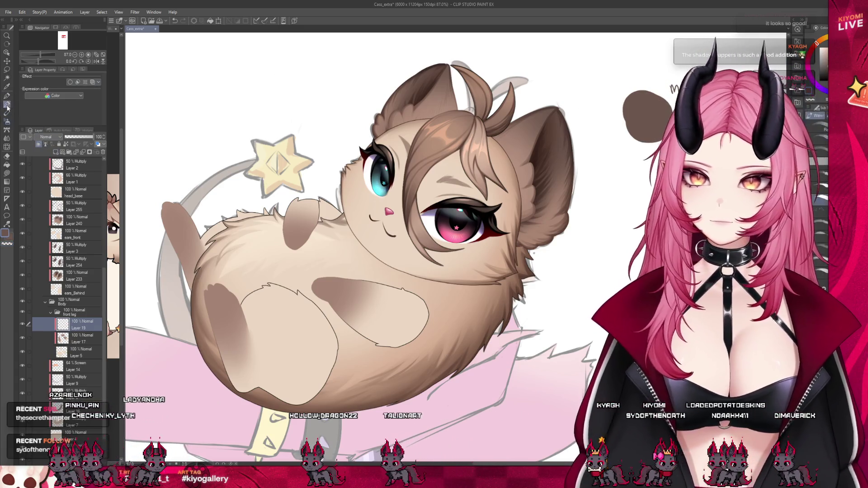
Step: Pick the watercolour brush, erase with transparent colour, and lower Layer 19's opacity to 52%
{"action": "key", "text": "b"}
{"action": "scroll", "coordinate": [345, 256], "scroll_direction": "up", "scroll_amount": 2}
{"action": "scroll", "coordinate": [372, 290], "scroll_direction": "up", "scroll_amount": 1}
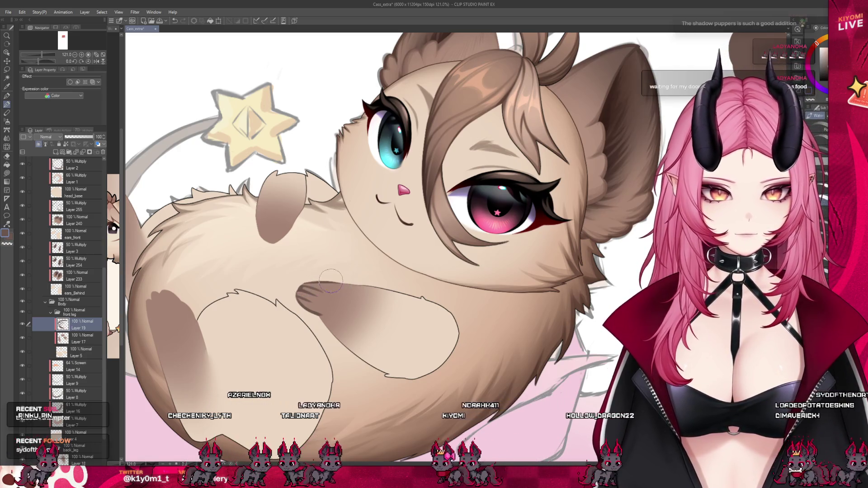
{"action": "key", "text": "c"}
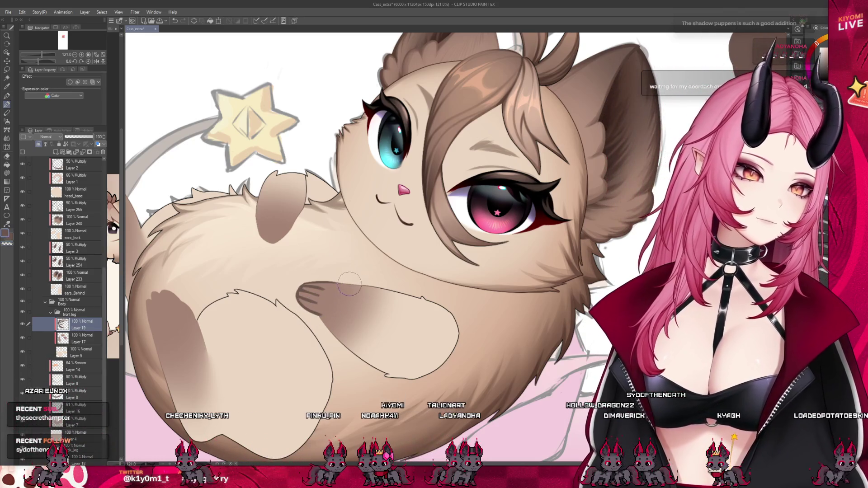
{"action": "left_click", "coordinate": [81, 136]}
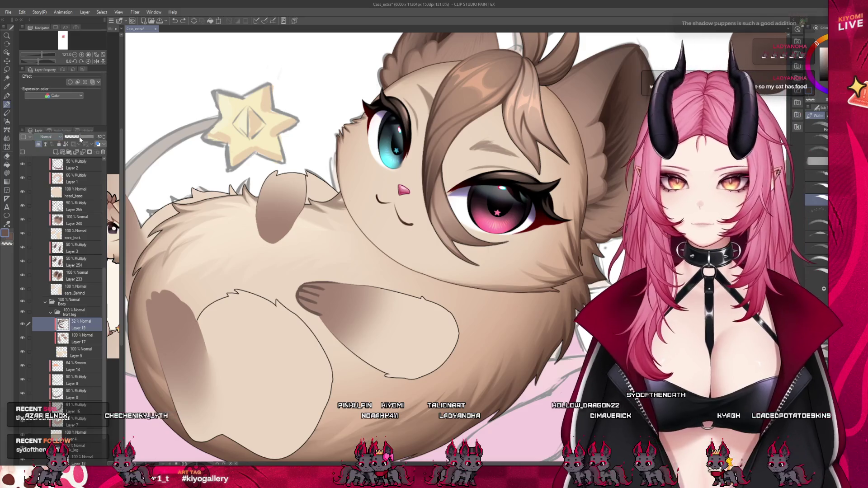
Step: Set Layer 19 to 50% opacity and extend brown shadow along the paw's bottom edge
{"action": "left_click_drag", "start_coordinate": [81, 136], "coordinate": [79, 137]}
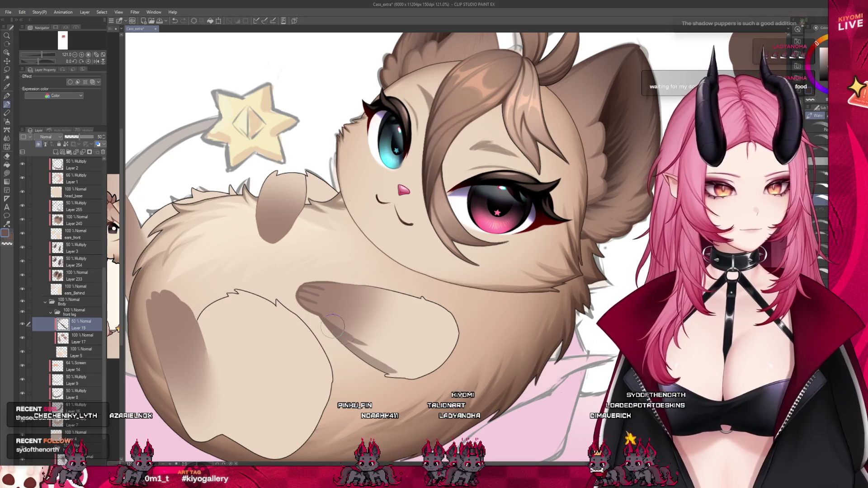
{"action": "left_click_drag", "start_coordinate": [402, 365], "coordinate": [427, 362]}
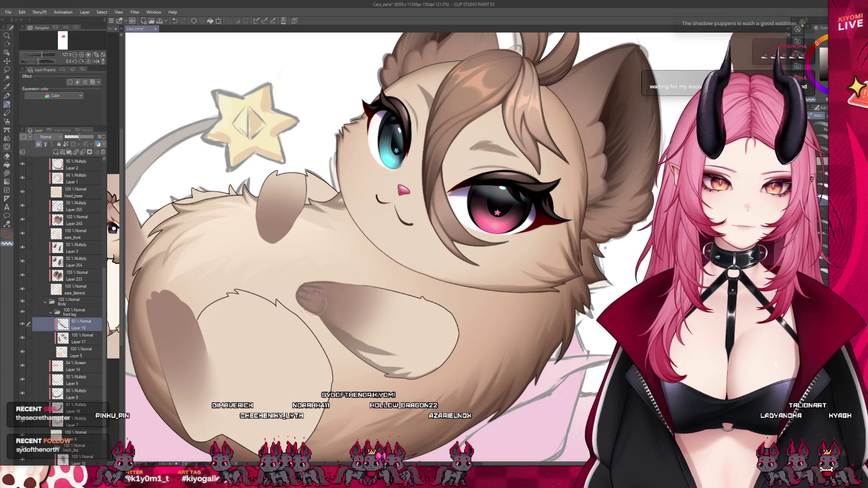
{"action": "key", "text": "c"}
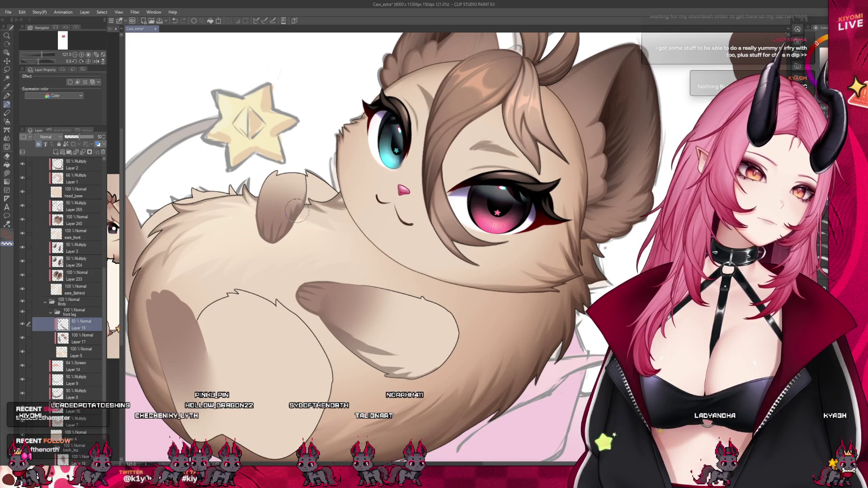
Step: Sample the brown shading colour from the cat's front leg
{"action": "left_click", "coordinate": [302, 195], "text": "alt"}
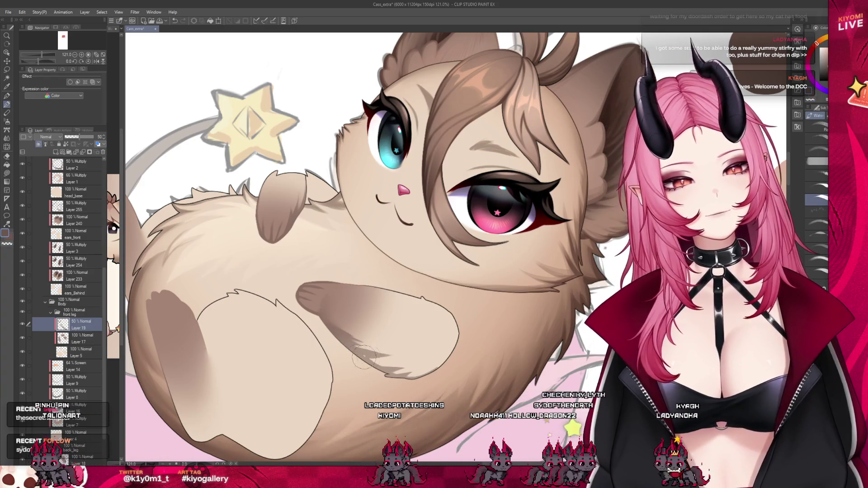
{"action": "left_click", "coordinate": [381, 351], "text": "alt"}
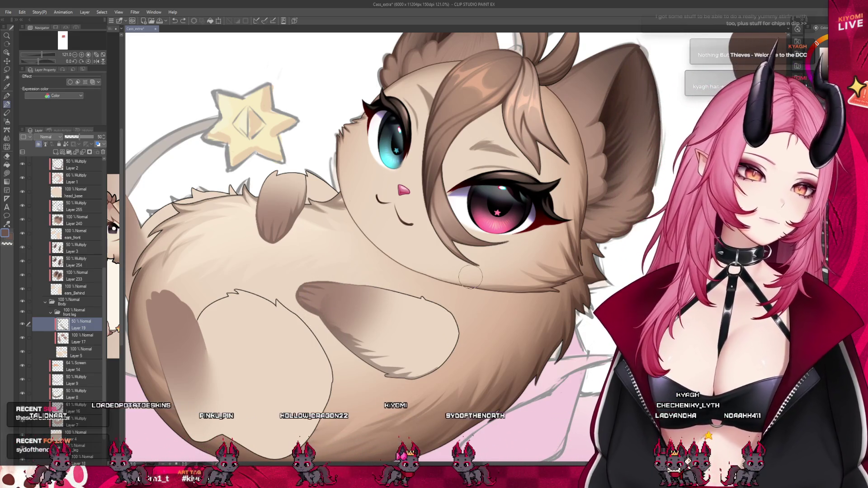
{"action": "scroll", "coordinate": [406, 271], "scroll_direction": "down", "scroll_amount": 3}
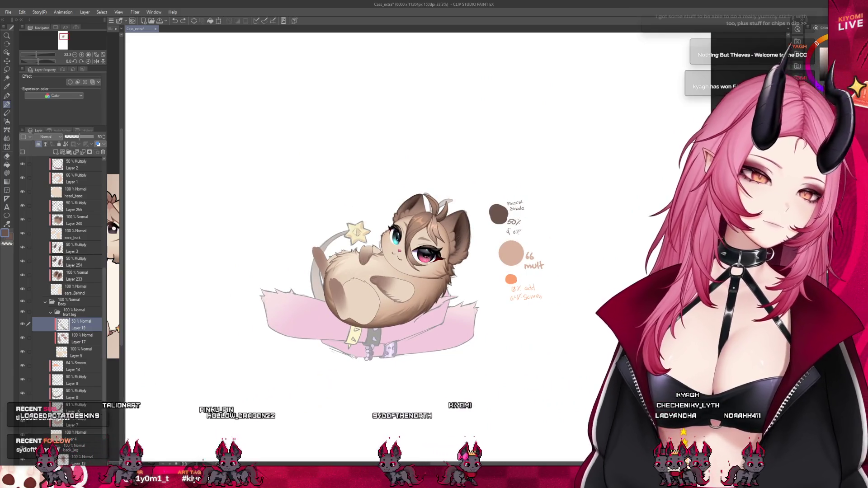
{"action": "scroll", "coordinate": [382, 271], "scroll_direction": "down", "scroll_amount": 1}
{"action": "scroll", "coordinate": [373, 269], "scroll_direction": "up", "scroll_amount": 1}
{"action": "scroll", "coordinate": [374, 270], "scroll_direction": "up", "scroll_amount": 1}
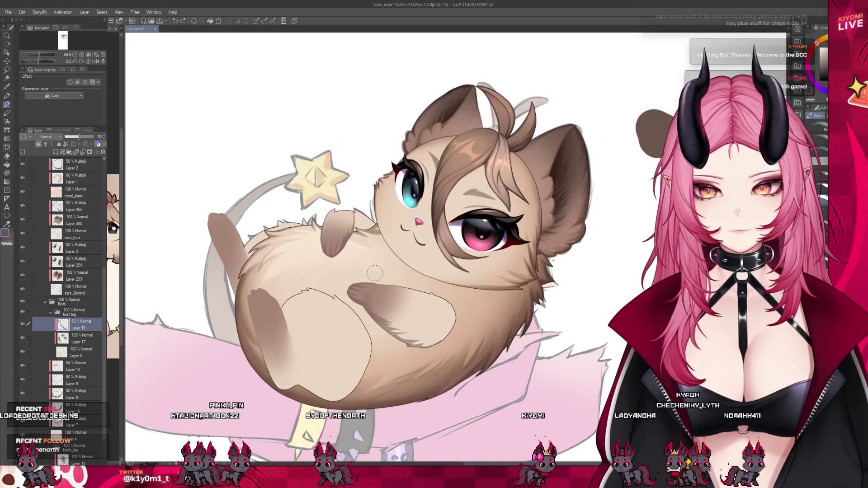
{"action": "scroll", "coordinate": [374, 271], "scroll_direction": "up", "scroll_amount": 2}
{"action": "scroll", "coordinate": [375, 273], "scroll_direction": "up", "scroll_amount": 1}
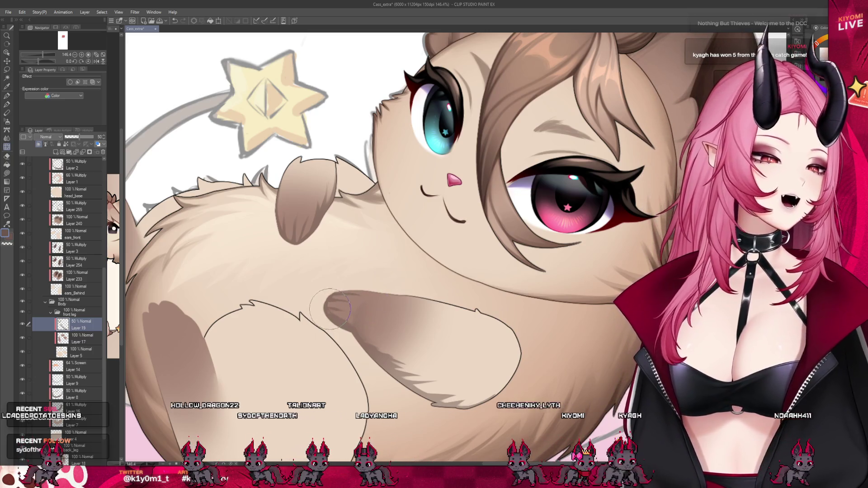
Step: Soften the brown shading along the top of the leg with the Watercolor brush
{"action": "left_click", "coordinate": [7, 104]}
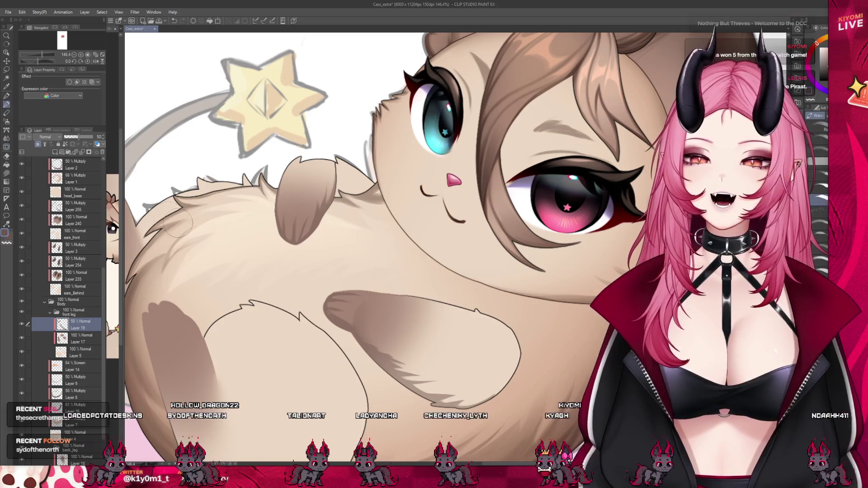
{"action": "left_click", "coordinate": [326, 309], "text": "alt"}
{"action": "key", "text": "c"}
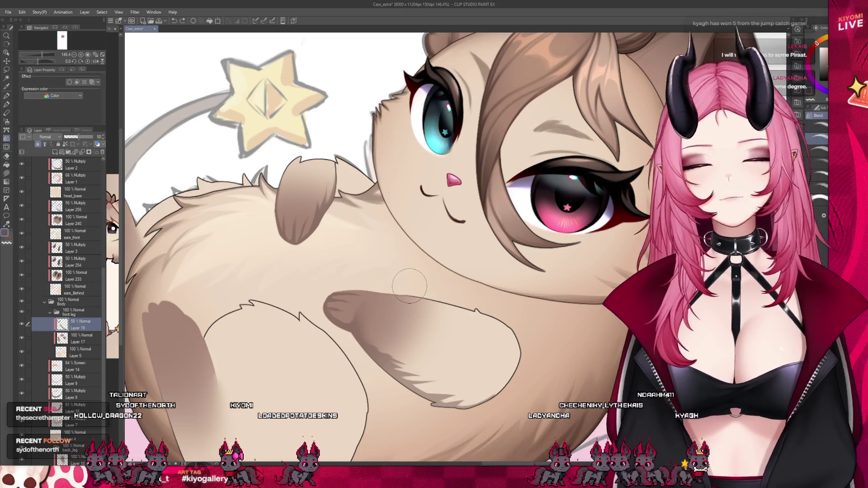
{"action": "left_click", "coordinate": [9, 104]}
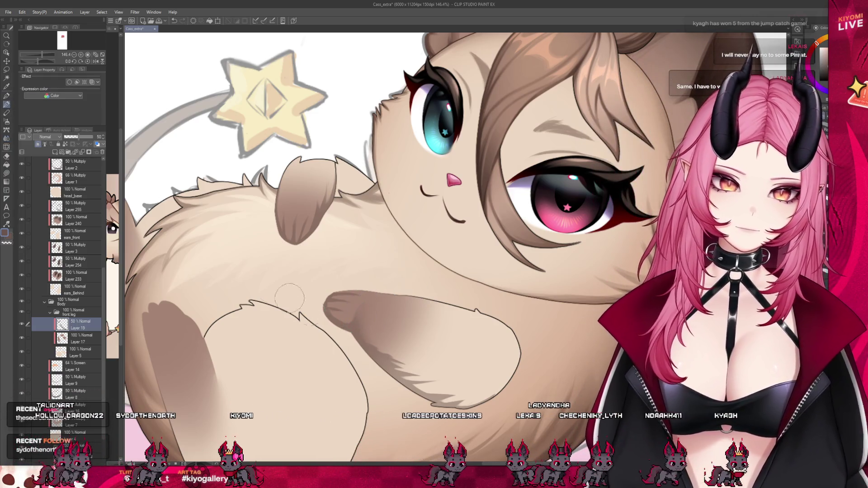
{"action": "left_click", "coordinate": [7, 138]}
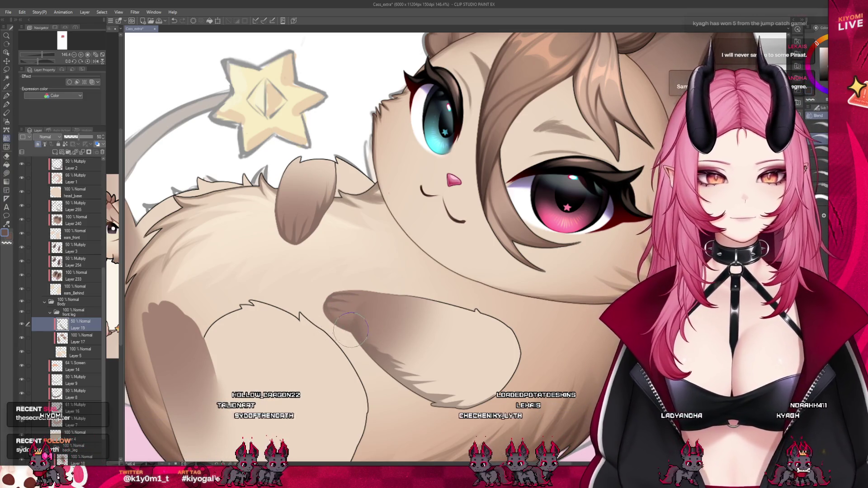
{"action": "key", "text": "b"}
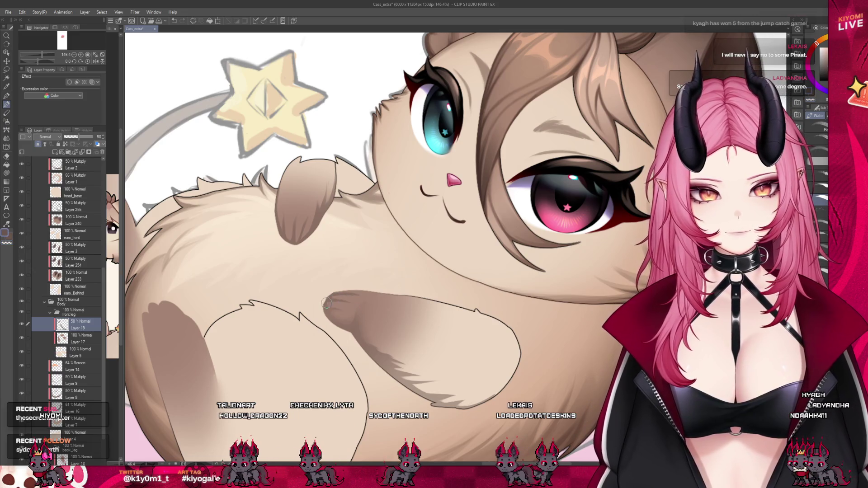
{"action": "left_click_drag", "start_coordinate": [353, 291], "coordinate": [408, 296]}
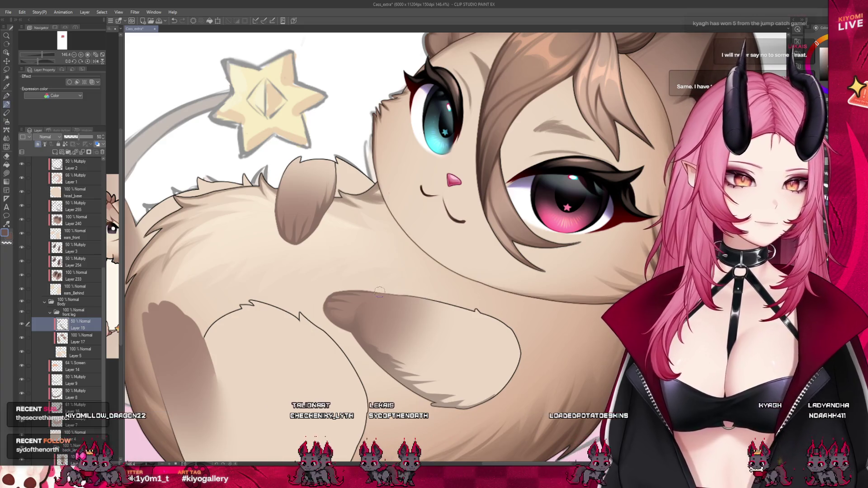
{"action": "scroll", "coordinate": [375, 292], "scroll_direction": "down", "scroll_amount": 2}
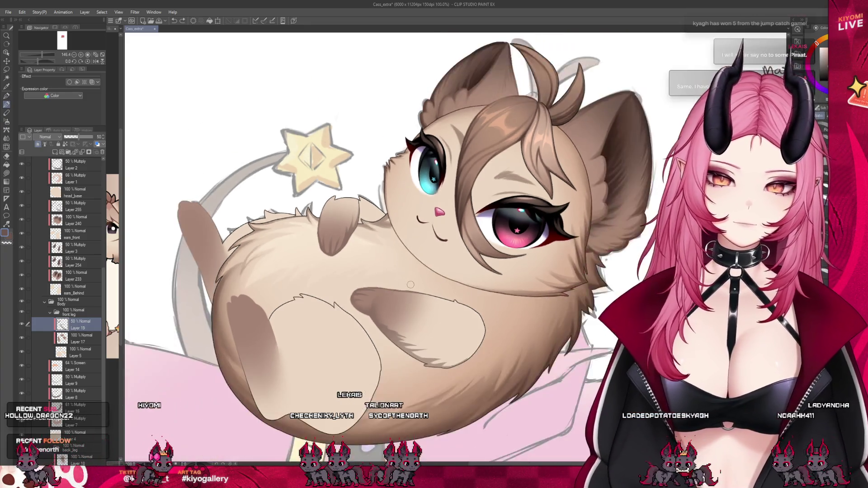
{"action": "scroll", "coordinate": [406, 287], "scroll_direction": "down", "scroll_amount": 2}
{"action": "scroll", "coordinate": [406, 287], "scroll_direction": "up", "scroll_amount": 1}
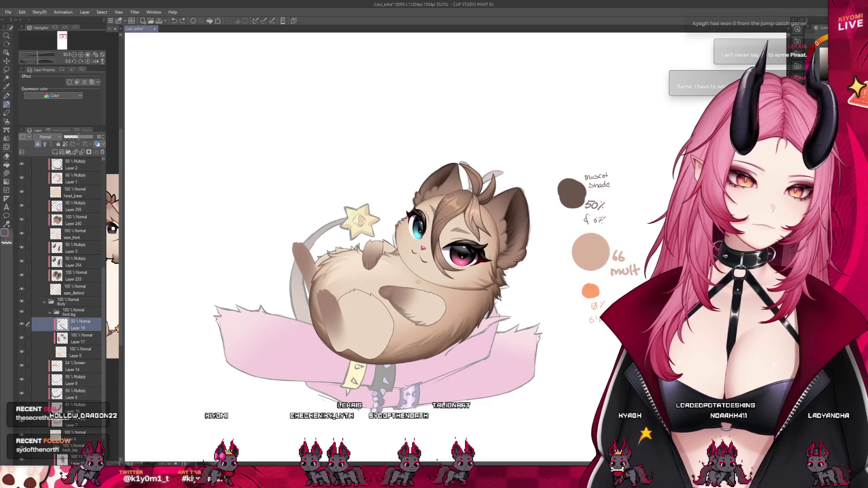
{"action": "scroll", "coordinate": [419, 283], "scroll_direction": "up", "scroll_amount": 1}
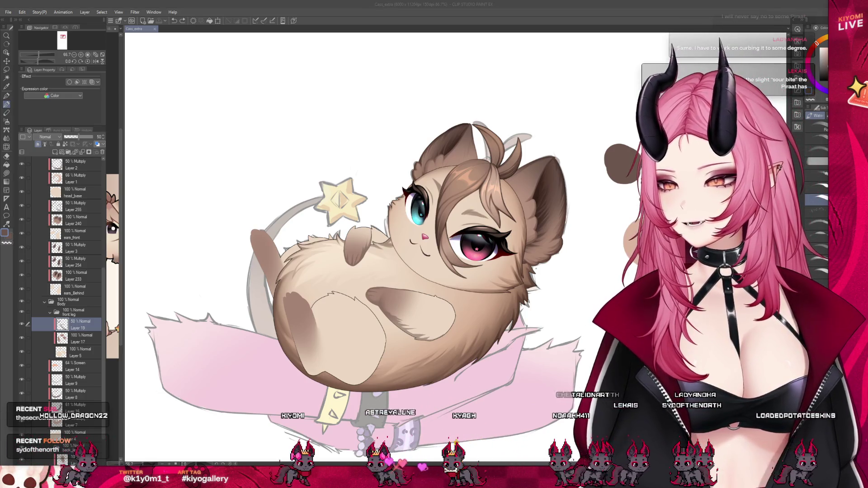
{"action": "scroll", "coordinate": [279, 261], "scroll_direction": "down", "scroll_amount": 2}
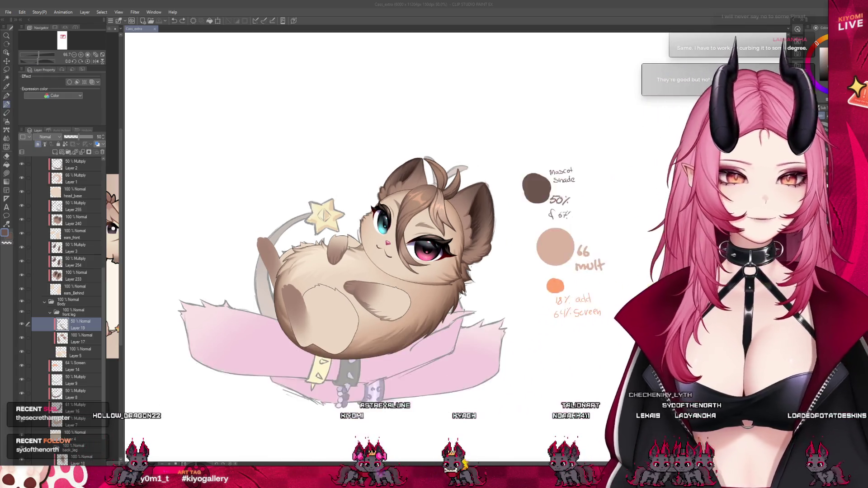
{"action": "scroll", "coordinate": [279, 261], "scroll_direction": "down", "scroll_amount": 1}
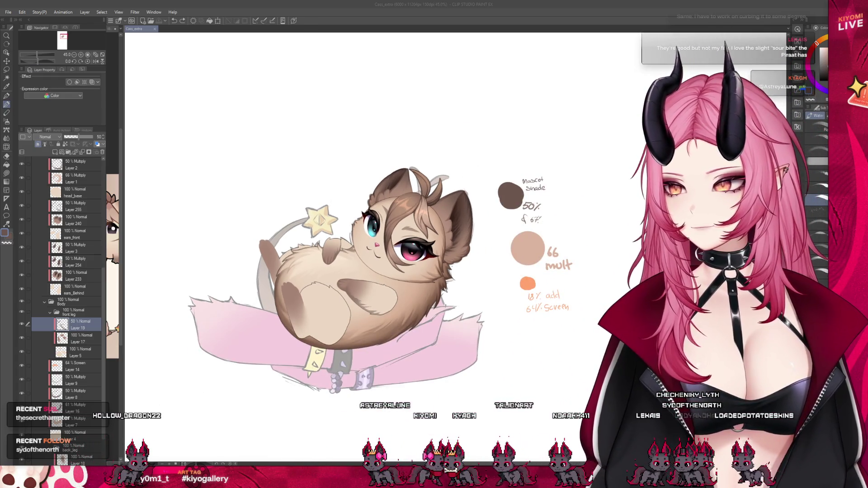
{"action": "scroll", "coordinate": [308, 260], "scroll_direction": "up", "scroll_amount": 1}
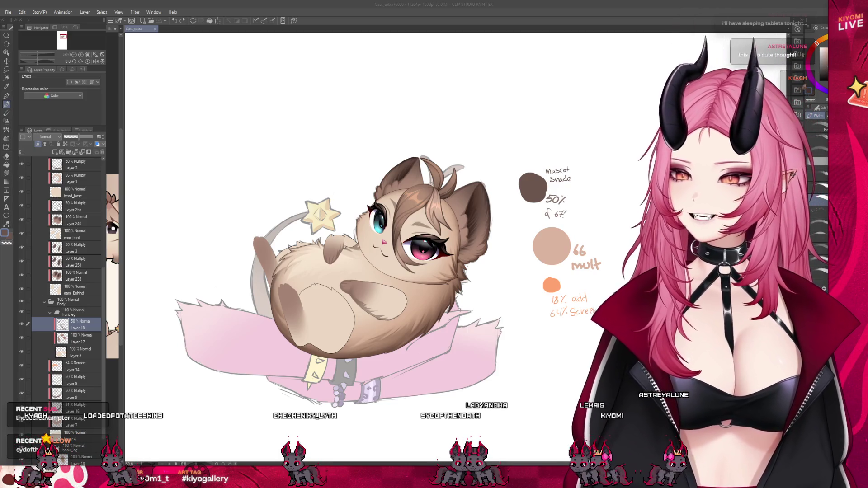
{"action": "scroll", "coordinate": [274, 264], "scroll_direction": "up", "scroll_amount": 1}
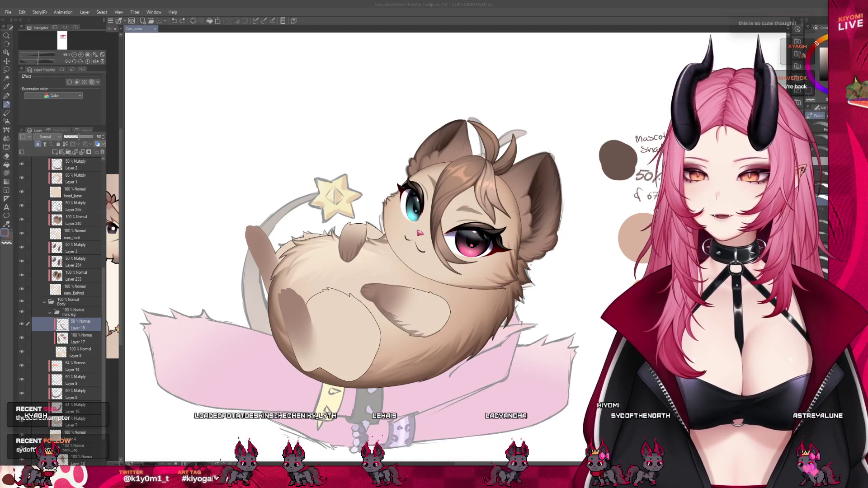
{"action": "scroll", "coordinate": [457, 300], "scroll_direction": "up", "scroll_amount": 1}
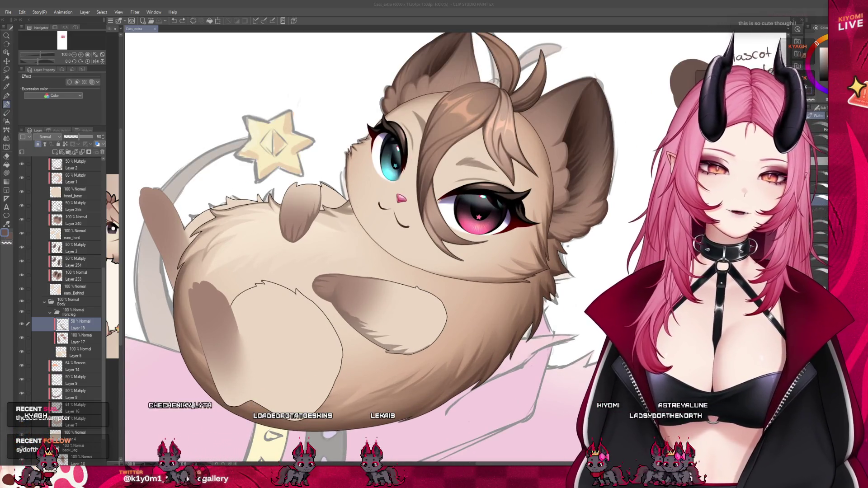
Step: Add Multiply shading Layer 20 in the front-leg folder and shrink the brush
{"action": "left_click", "coordinate": [51, 342]}
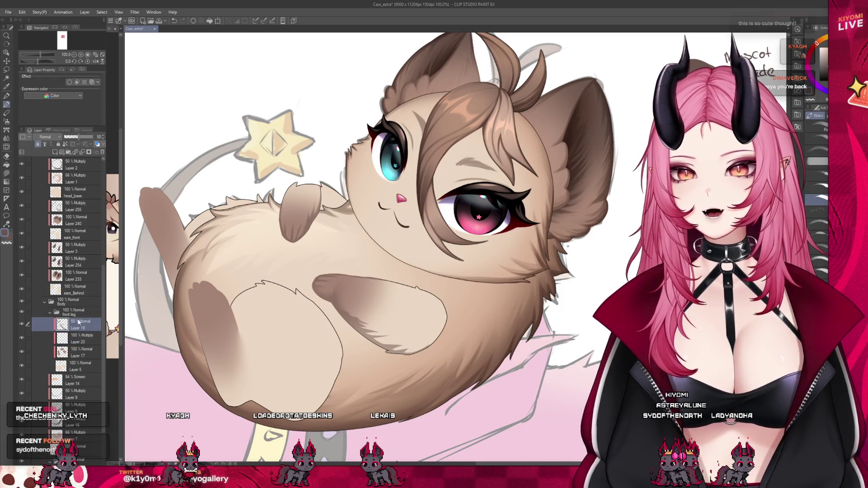
{"action": "scroll", "coordinate": [332, 242], "scroll_direction": "down", "scroll_amount": 1}
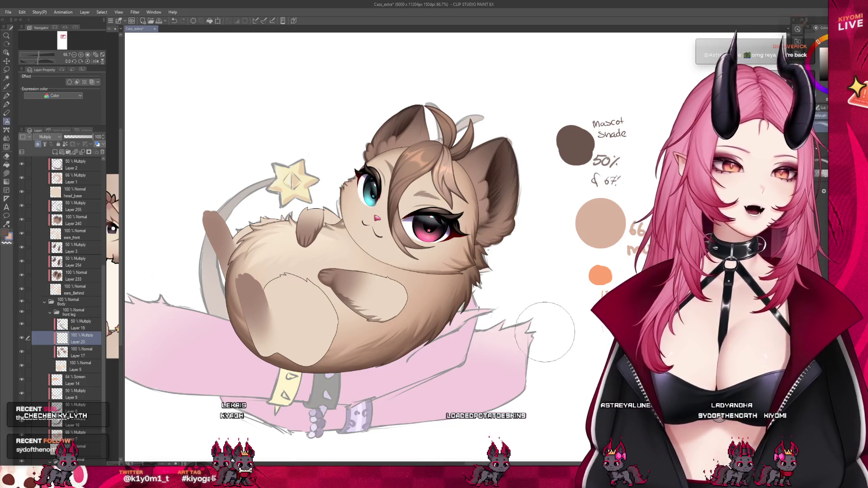
{"action": "key", "text": "bracketleft"}
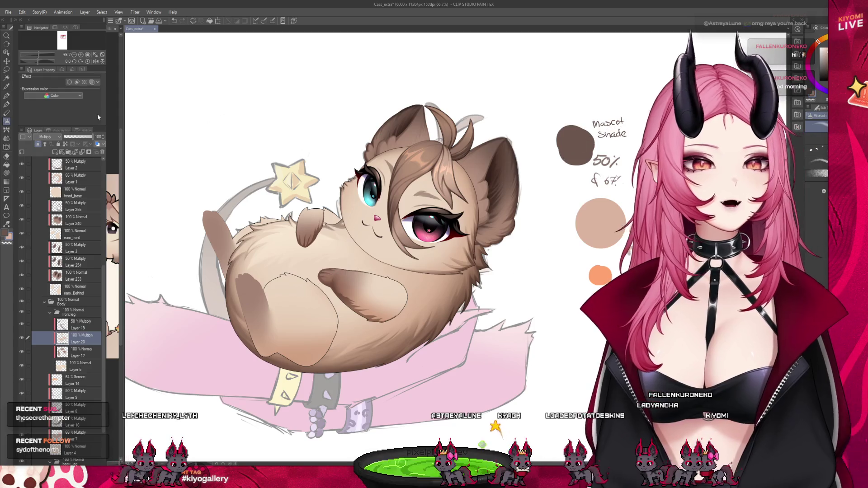
Step: Lower Layer 20's opacity to 66%, save the drawing, and reselect Layer 19
{"action": "left_click", "coordinate": [87, 137]}
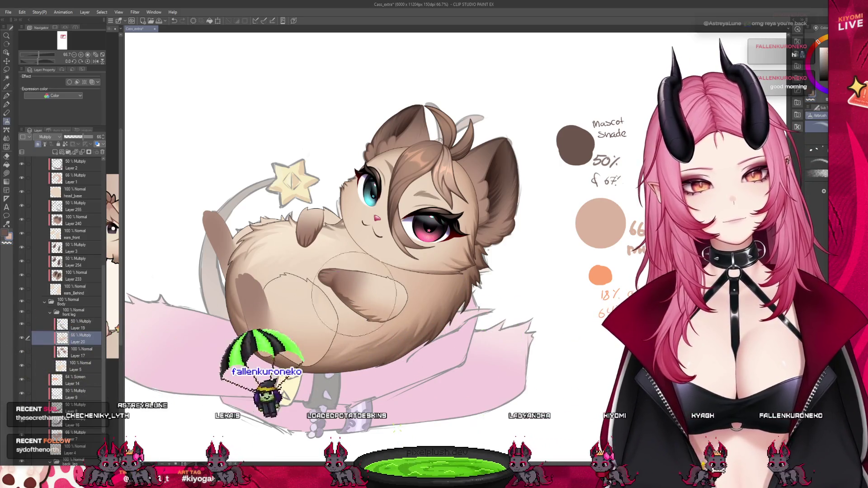
{"action": "scroll", "coordinate": [409, 275], "scroll_direction": "down", "scroll_amount": 2}
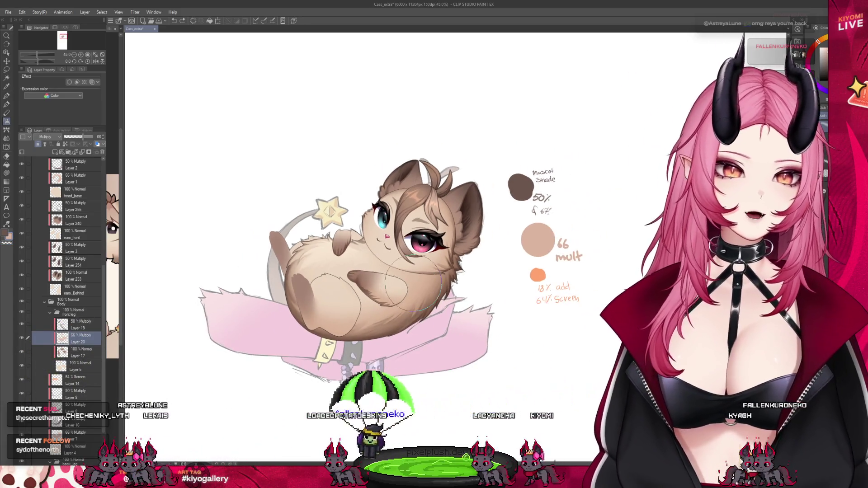
{"action": "scroll", "coordinate": [384, 271], "scroll_direction": "down", "scroll_amount": 1}
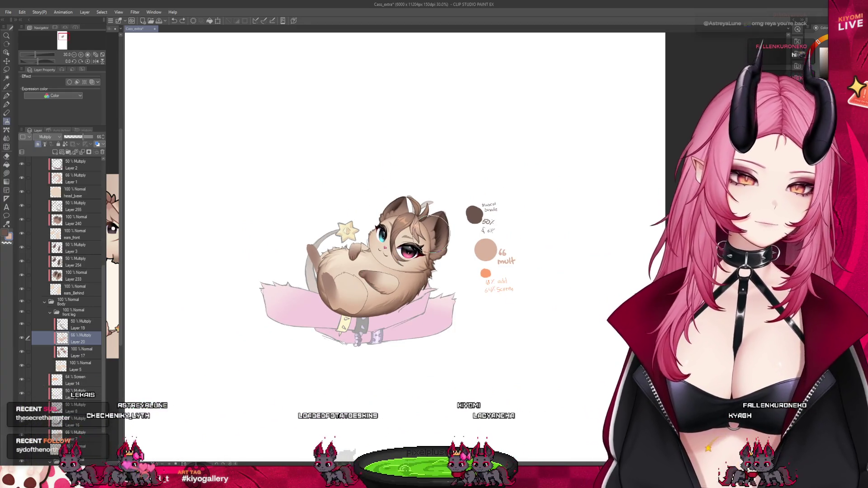
{"action": "scroll", "coordinate": [391, 228], "scroll_direction": "up", "scroll_amount": 1}
{"action": "scroll", "coordinate": [387, 227], "scroll_direction": "up", "scroll_amount": 2}
{"action": "scroll", "coordinate": [381, 226], "scroll_direction": "up", "scroll_amount": 1}
{"action": "key", "text": "ctrl+s"}
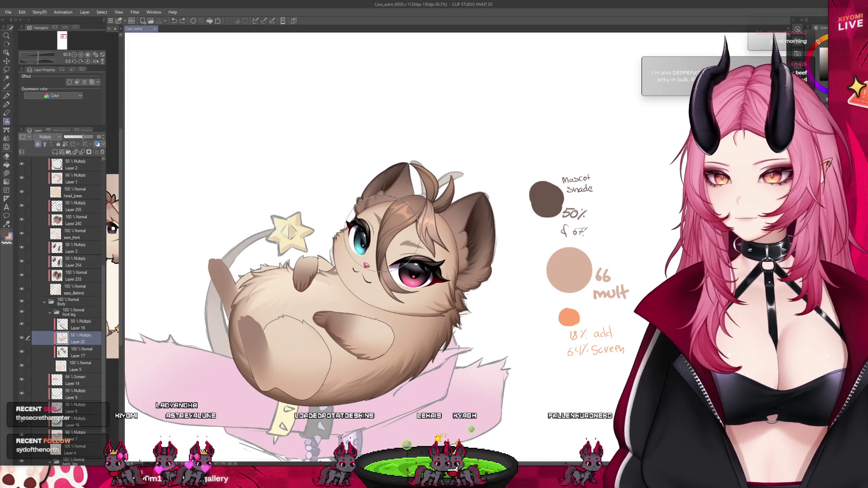
{"action": "left_click", "coordinate": [82, 325]}
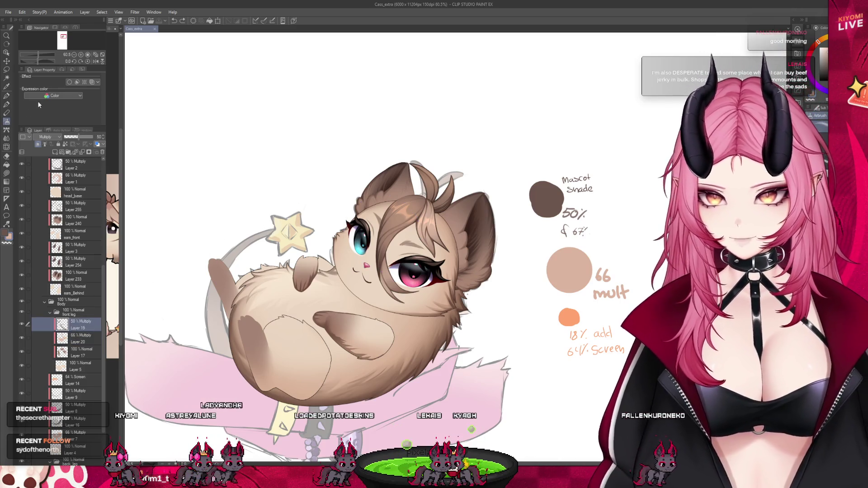
Step: Paint darker brown shading along the front leg's lower edge, undoing one stroke
{"action": "key", "text": "p"}
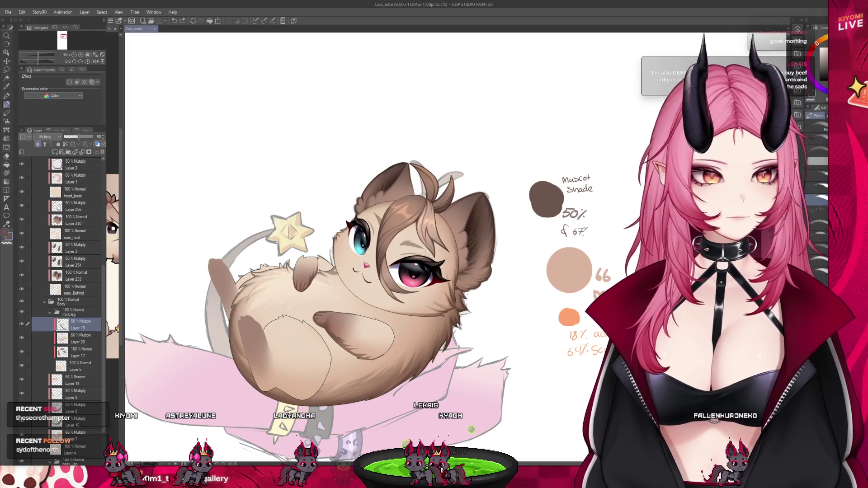
{"action": "scroll", "coordinate": [353, 341], "scroll_direction": "up", "scroll_amount": 5}
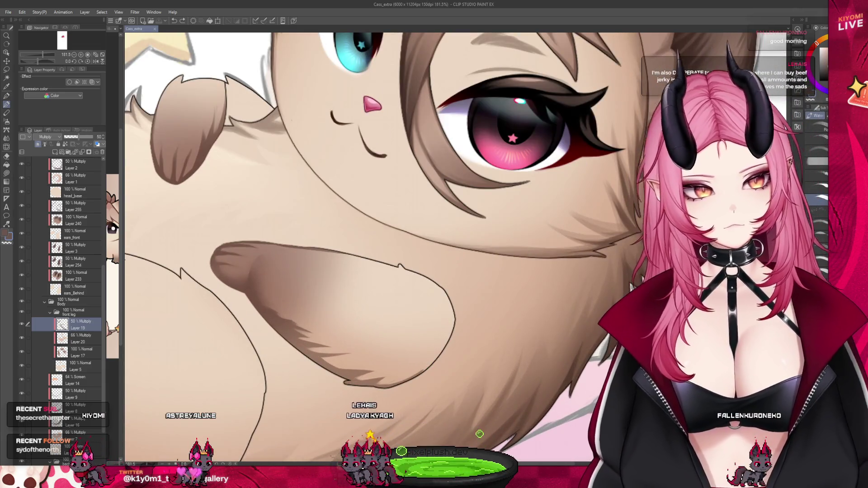
{"action": "left_click_drag", "start_coordinate": [357, 353], "coordinate": [278, 319]}
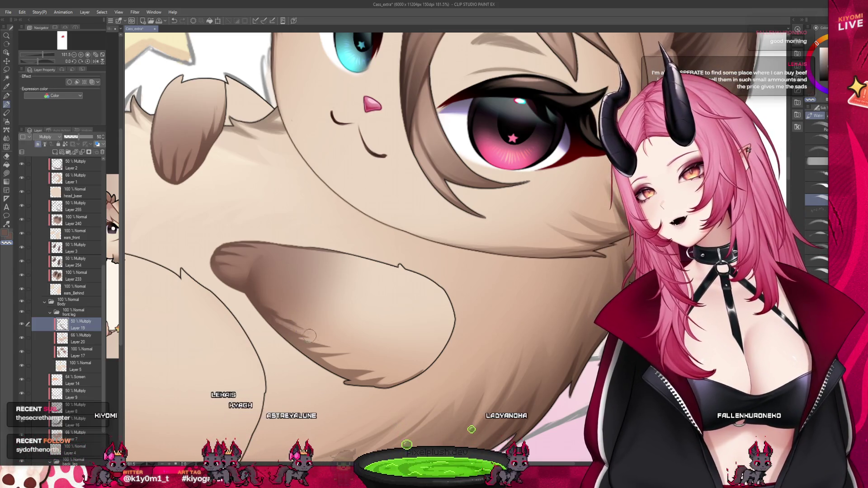
{"action": "key", "text": "ctrl+z"}
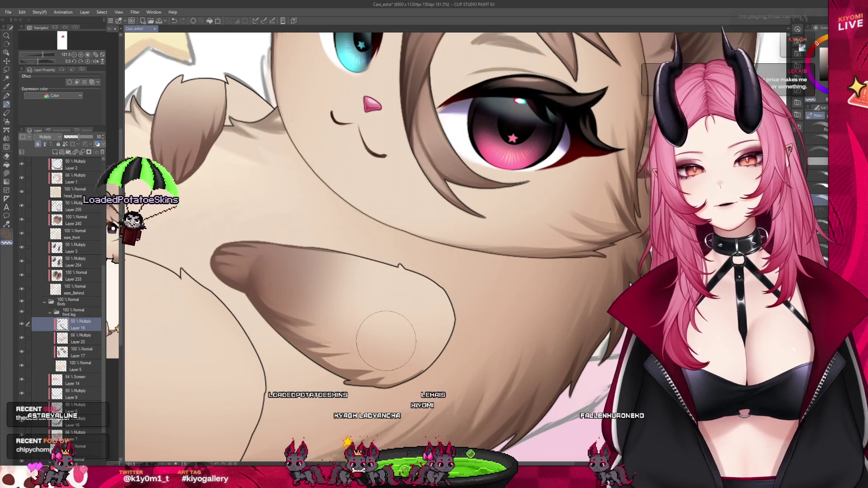
{"action": "left_click_drag", "start_coordinate": [303, 345], "coordinate": [362, 363]}
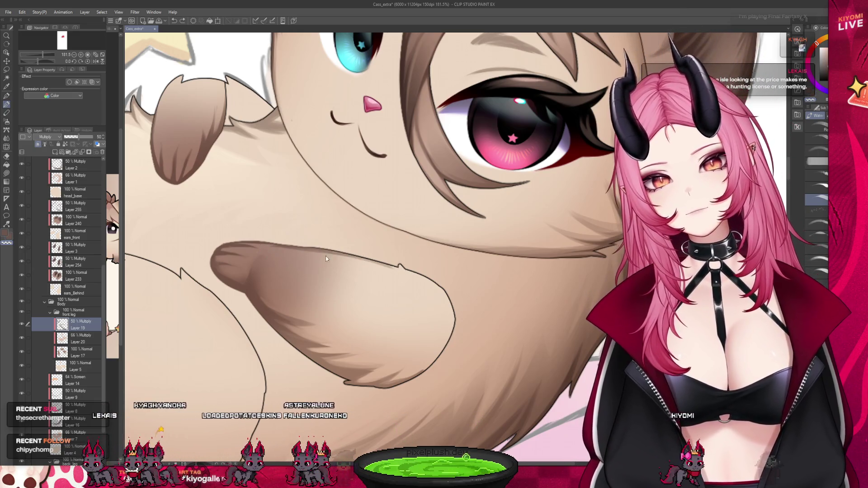
Step: Switch to the Blend tool and back to the Watercolor brush
{"action": "left_click", "coordinate": [7, 121]}
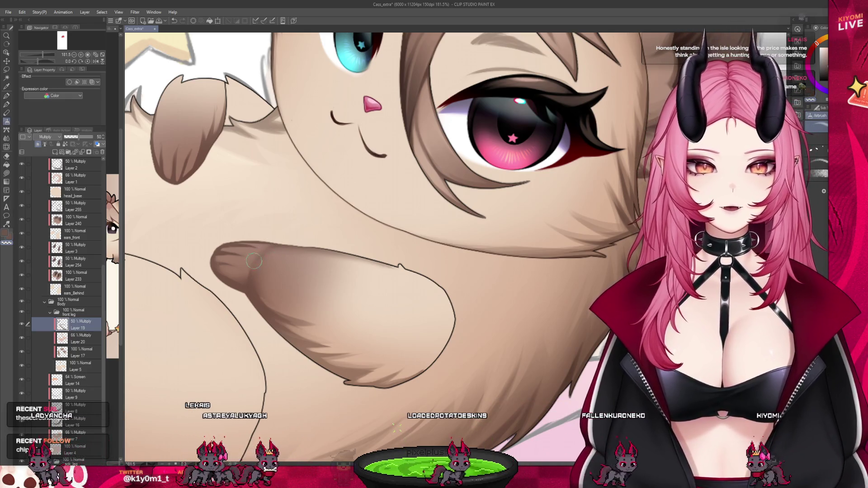
{"action": "left_click", "coordinate": [7, 104]}
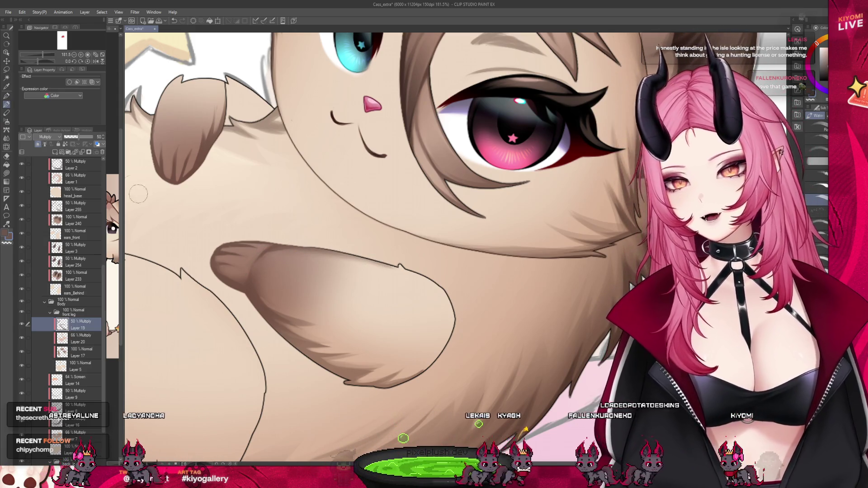
{"action": "key", "text": "j"}
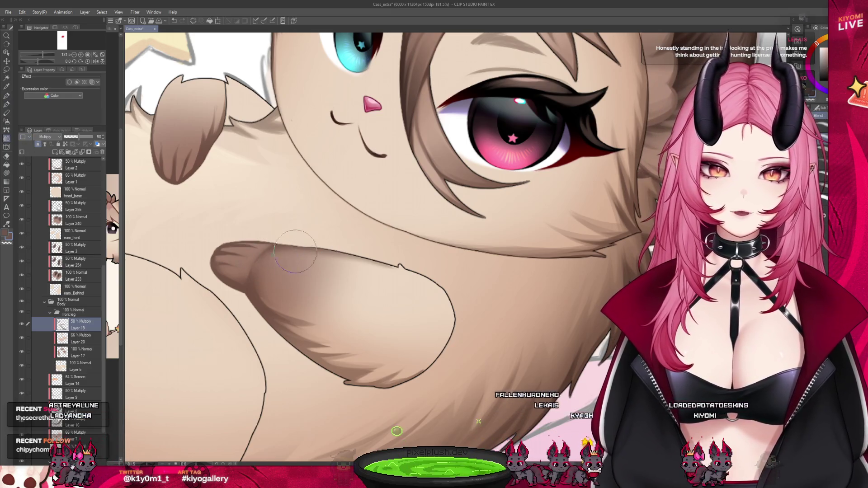
{"action": "key", "text": "b"}
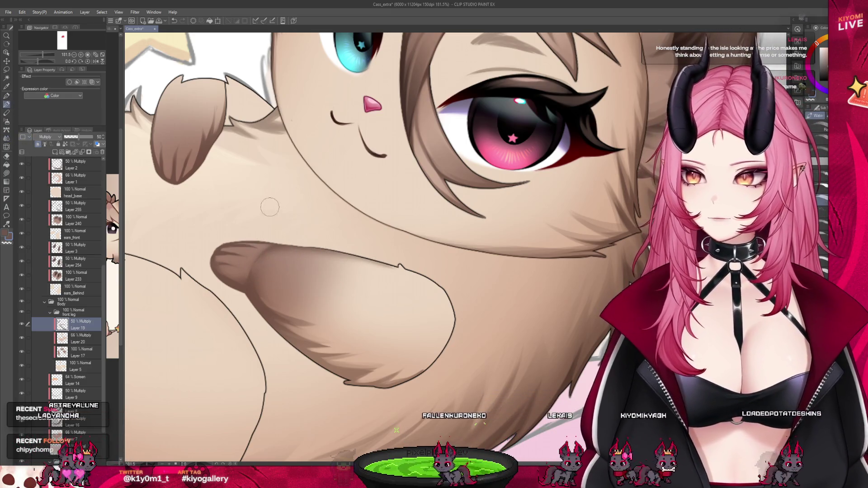
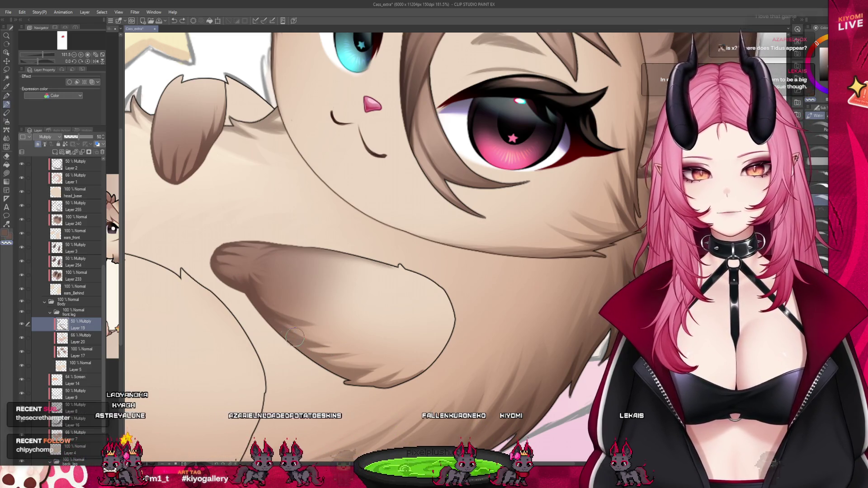
Step: Add a new Multiply raster layer at about 51% opacity for front-leg shading
{"action": "scroll", "coordinate": [366, 322], "scroll_direction": "down", "scroll_amount": 3}
{"action": "scroll", "coordinate": [365, 322], "scroll_direction": "down", "scroll_amount": 2}
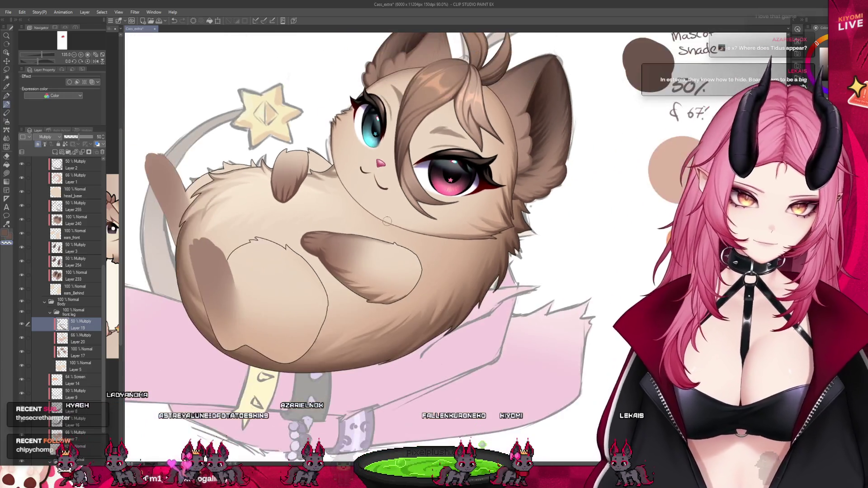
{"action": "scroll", "coordinate": [378, 223], "scroll_direction": "up", "scroll_amount": 2}
{"action": "scroll", "coordinate": [378, 223], "scroll_direction": "up", "scroll_amount": 1}
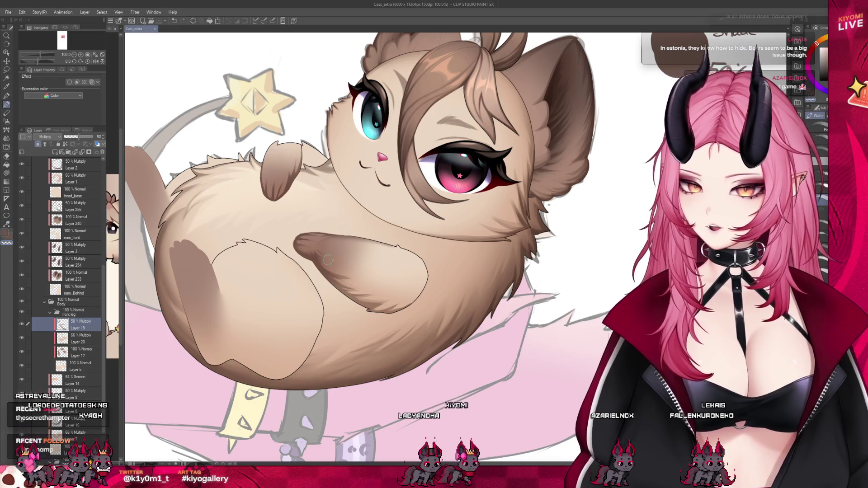
{"action": "scroll", "coordinate": [360, 222], "scroll_direction": "up", "scroll_amount": 3}
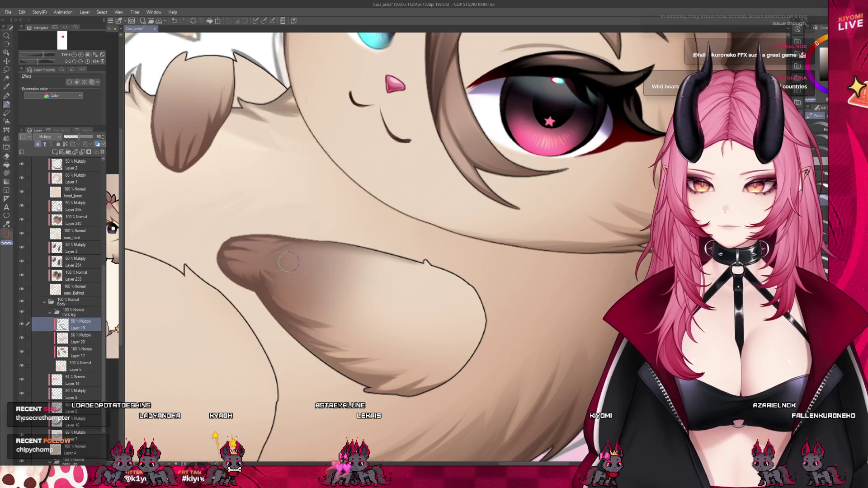
{"action": "scroll", "coordinate": [297, 249], "scroll_direction": "down", "scroll_amount": 2}
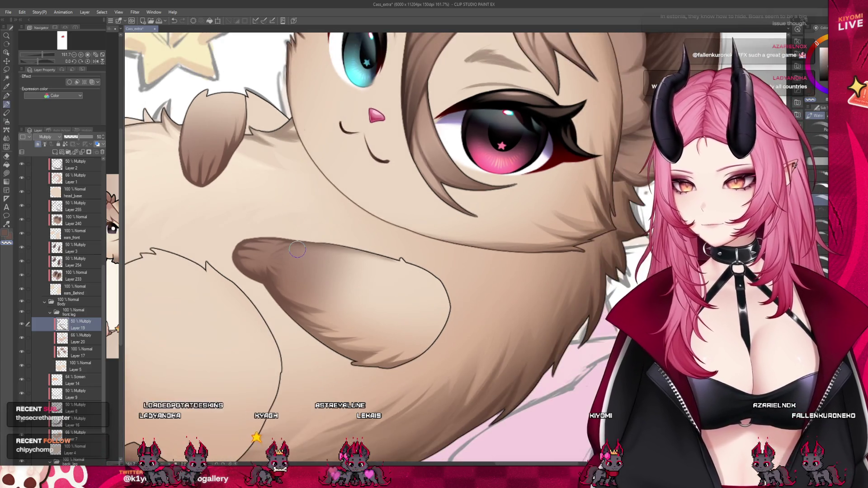
{"action": "scroll", "coordinate": [297, 250], "scroll_direction": "down", "scroll_amount": 1}
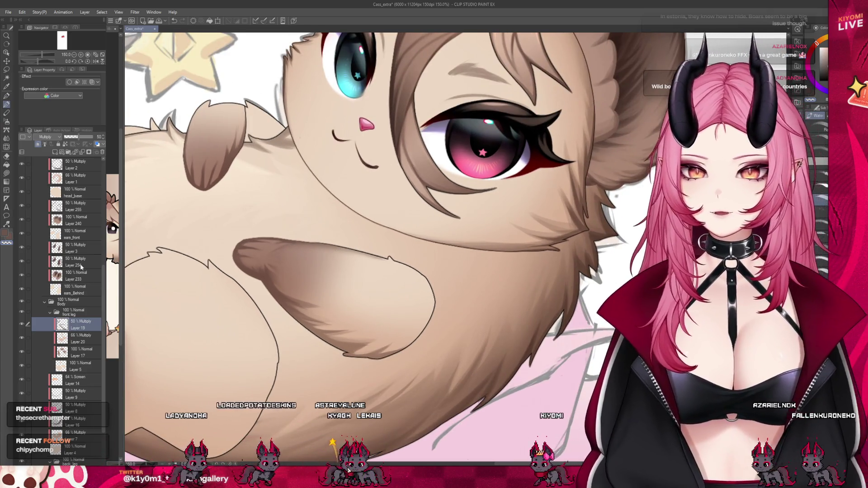
{"action": "left_click", "coordinate": [55, 153]}
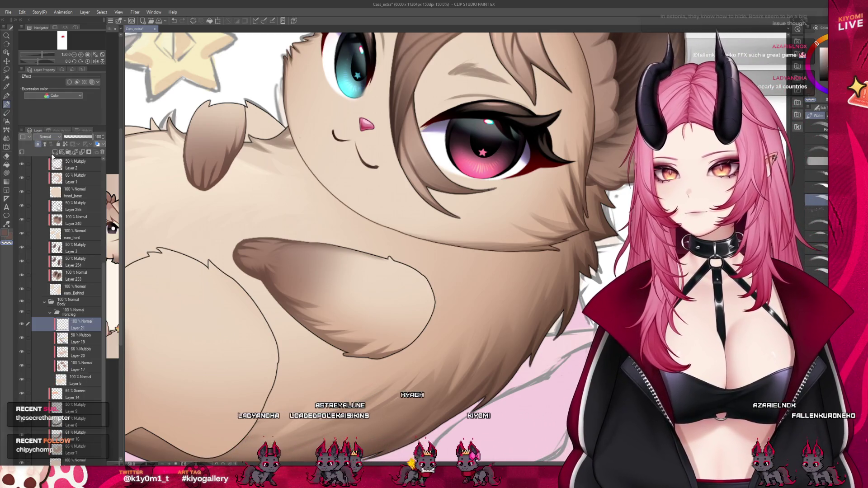
{"action": "left_click", "coordinate": [78, 137]}
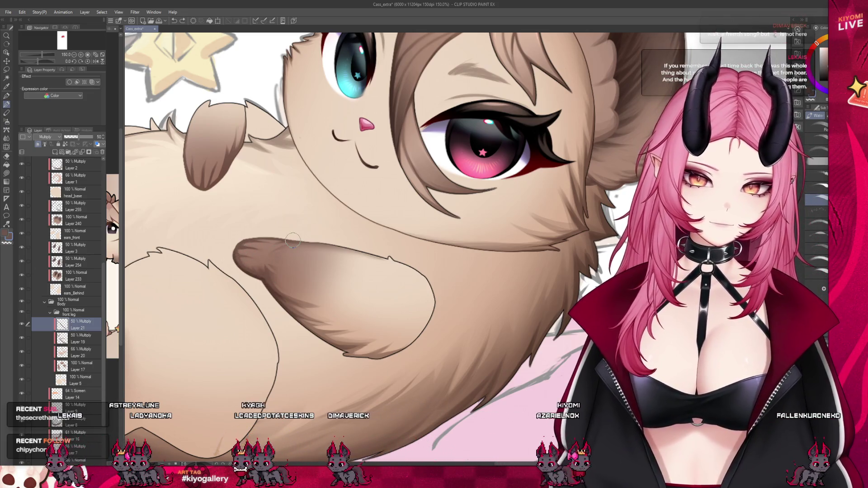
{"action": "scroll", "coordinate": [211, 228], "scroll_direction": "up", "scroll_amount": 2}
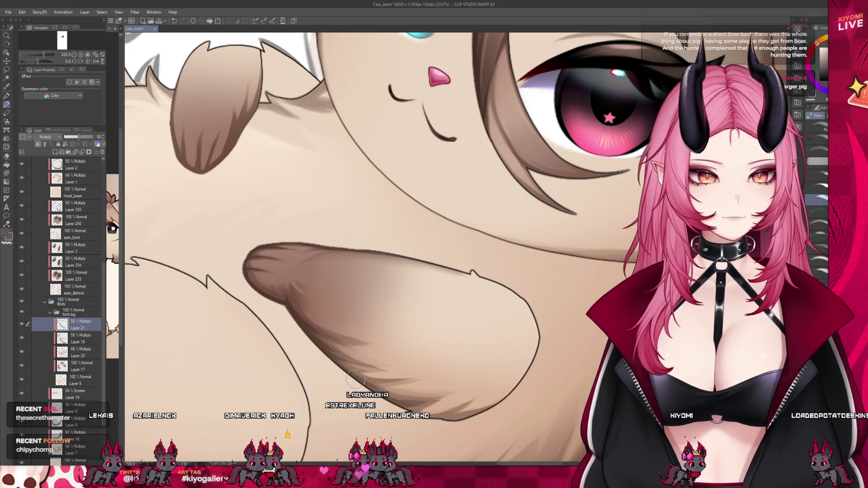
{"action": "scroll", "coordinate": [365, 352], "scroll_direction": "down", "scroll_amount": 3}
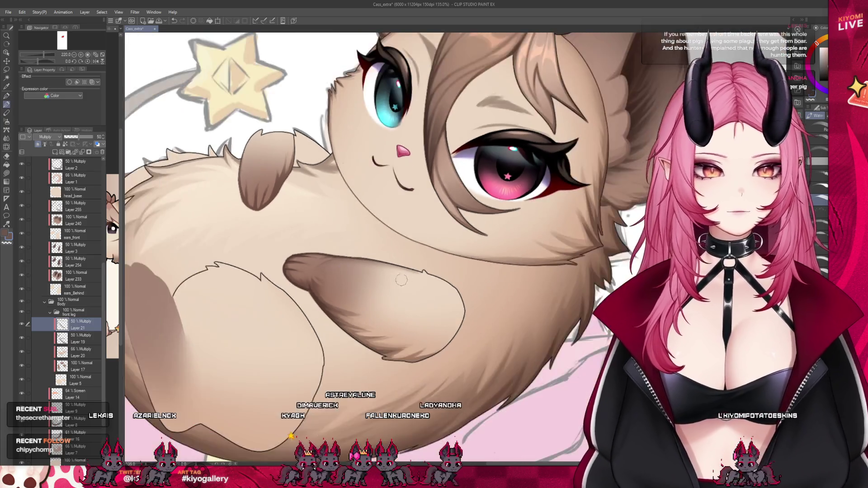
{"action": "scroll", "coordinate": [365, 352], "scroll_direction": "down", "scroll_amount": 3}
{"action": "scroll", "coordinate": [408, 254], "scroll_direction": "down", "scroll_amount": 2}
{"action": "scroll", "coordinate": [408, 253], "scroll_direction": "down", "scroll_amount": 2}
{"action": "scroll", "coordinate": [409, 252], "scroll_direction": "up", "scroll_amount": 1}
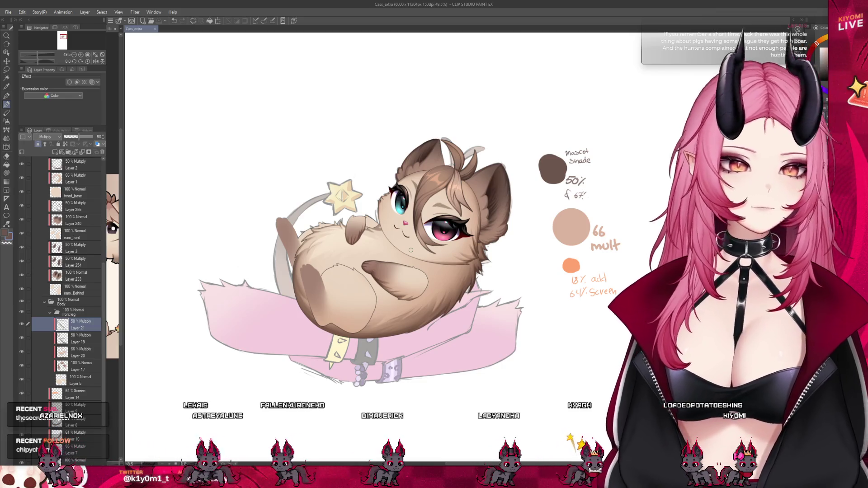
{"action": "scroll", "coordinate": [392, 257], "scroll_direction": "up", "scroll_amount": 3}
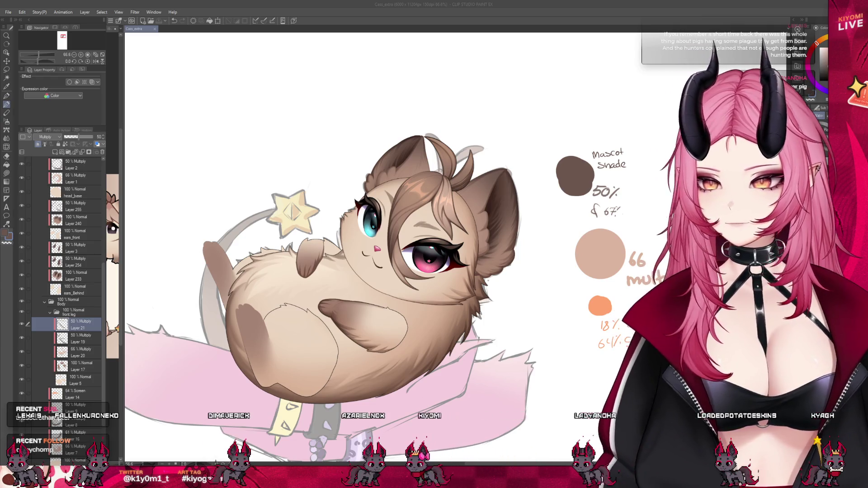
{"action": "scroll", "coordinate": [441, 190], "scroll_direction": "up", "scroll_amount": 1}
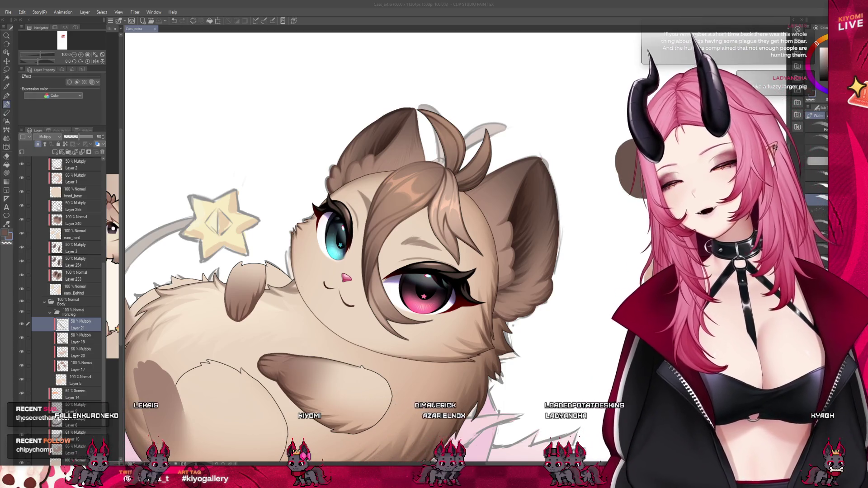
{"action": "scroll", "coordinate": [343, 235], "scroll_direction": "down", "scroll_amount": 2}
{"action": "scroll", "coordinate": [343, 235], "scroll_direction": "up", "scroll_amount": 2}
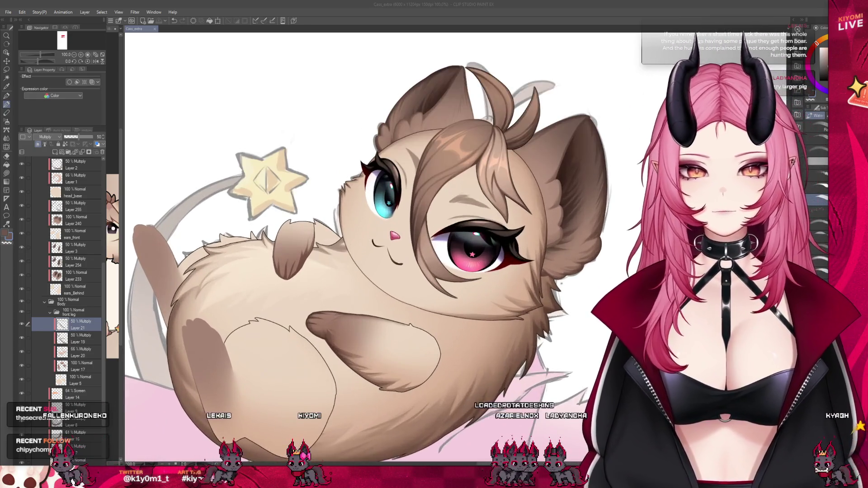
{"action": "scroll", "coordinate": [314, 237], "scroll_direction": "up", "scroll_amount": 1}
{"action": "left_click", "coordinate": [52, 341]}
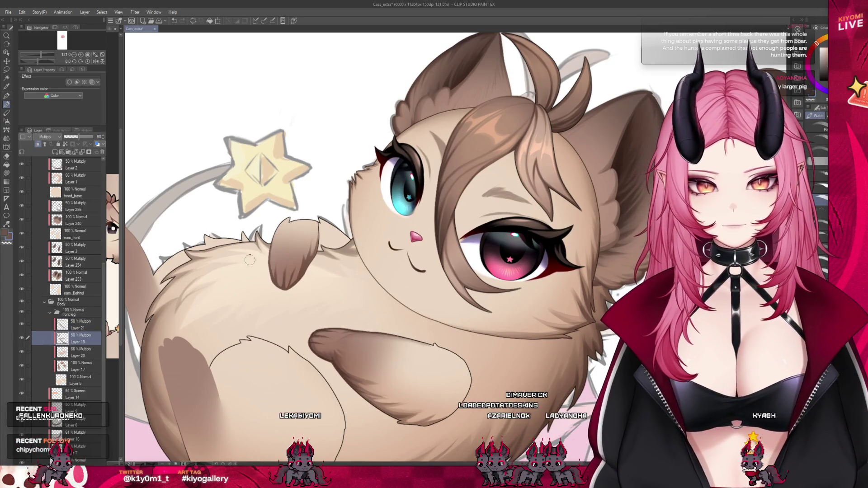
Step: Deepen the mascot's lower paws with more shading on the 50% Multiply Layer 19
{"action": "scroll", "coordinate": [172, 377], "scroll_direction": "down", "scroll_amount": 2}
{"action": "scroll", "coordinate": [172, 377], "scroll_direction": "up", "scroll_amount": 1}
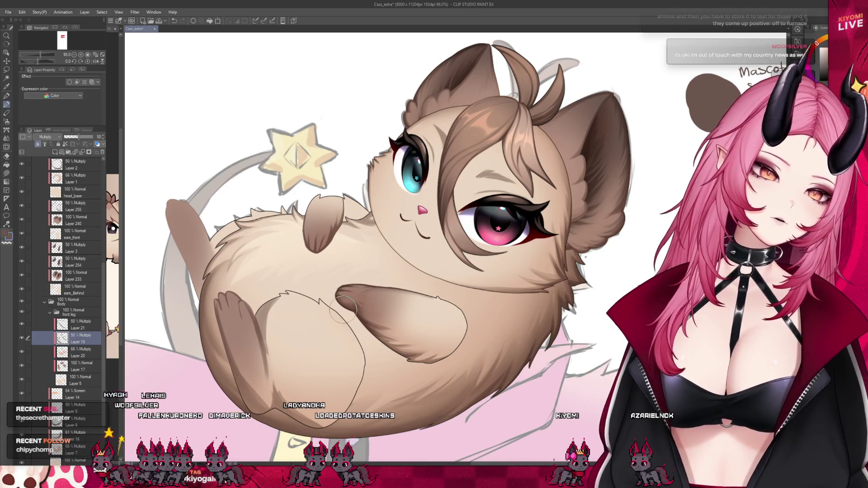
{"action": "scroll", "coordinate": [325, 238], "scroll_direction": "down", "scroll_amount": 4}
{"action": "scroll", "coordinate": [330, 244], "scroll_direction": "down", "scroll_amount": 1}
{"action": "scroll", "coordinate": [352, 272], "scroll_direction": "up", "scroll_amount": 1}
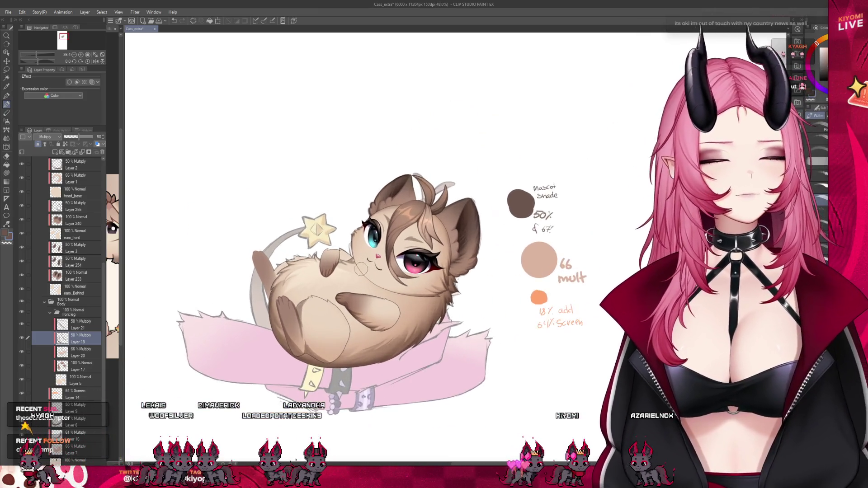
{"action": "scroll", "coordinate": [359, 277], "scroll_direction": "up", "scroll_amount": 2}
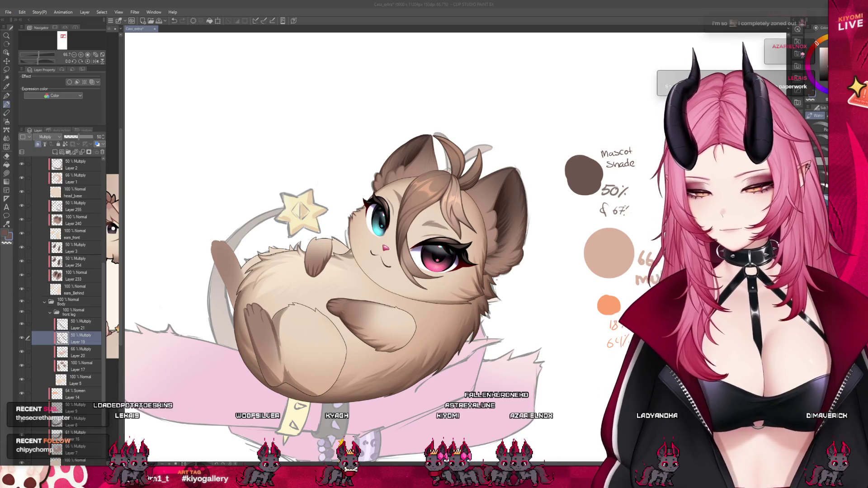
{"action": "scroll", "coordinate": [269, 352], "scroll_direction": "up", "scroll_amount": 2}
{"action": "scroll", "coordinate": [269, 352], "scroll_direction": "up", "scroll_amount": 2}
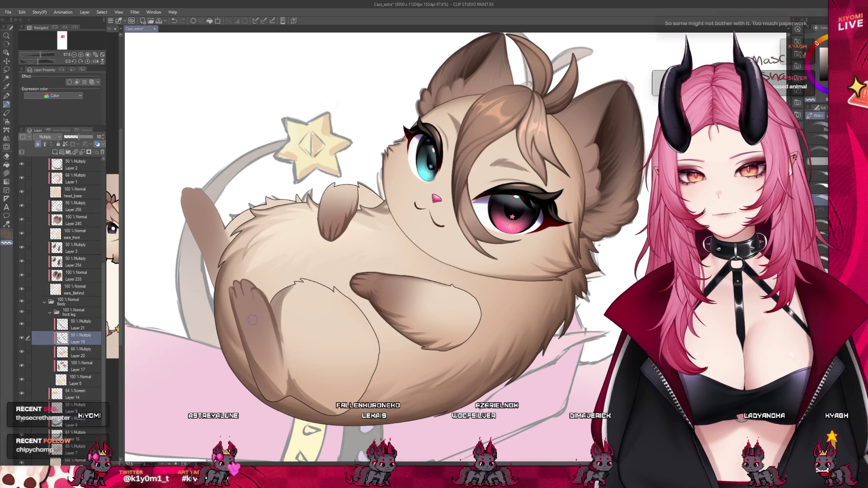
{"action": "left_click", "coordinate": [7, 138]}
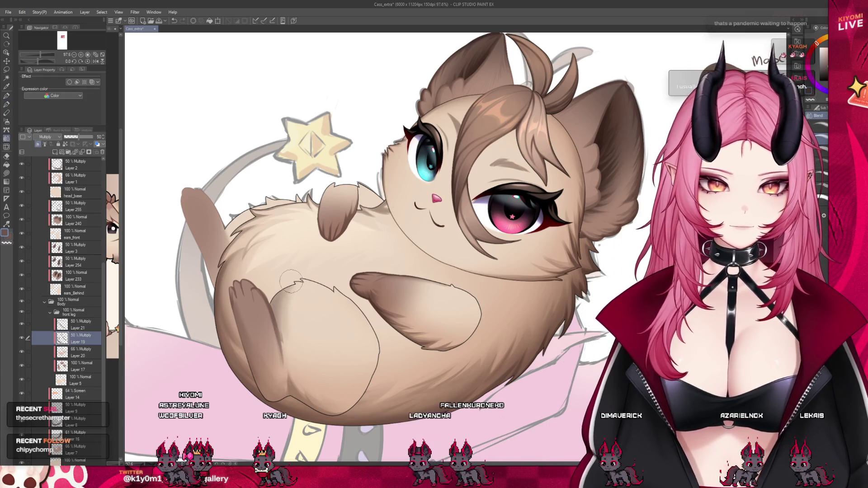
{"action": "key", "text": "b"}
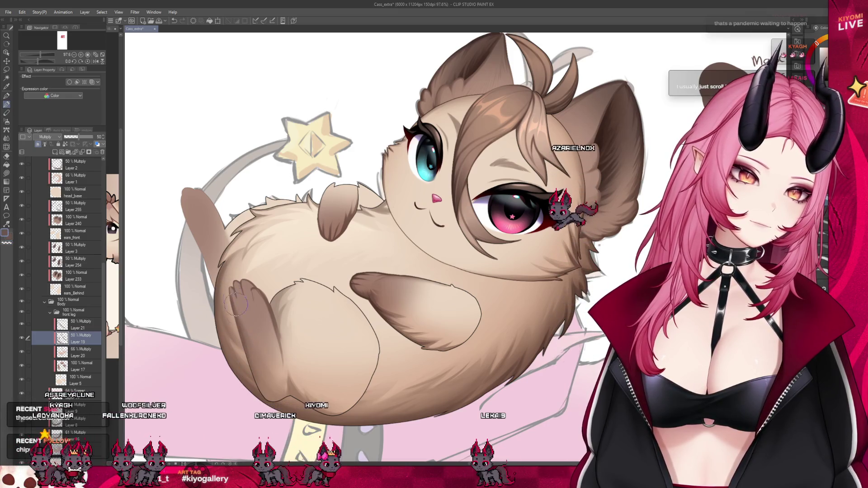
{"action": "key", "text": "c"}
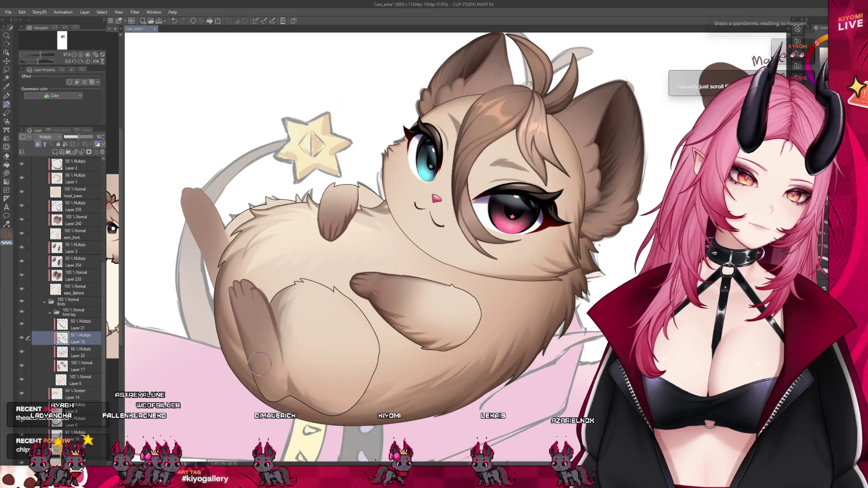
{"action": "key", "text": "c"}
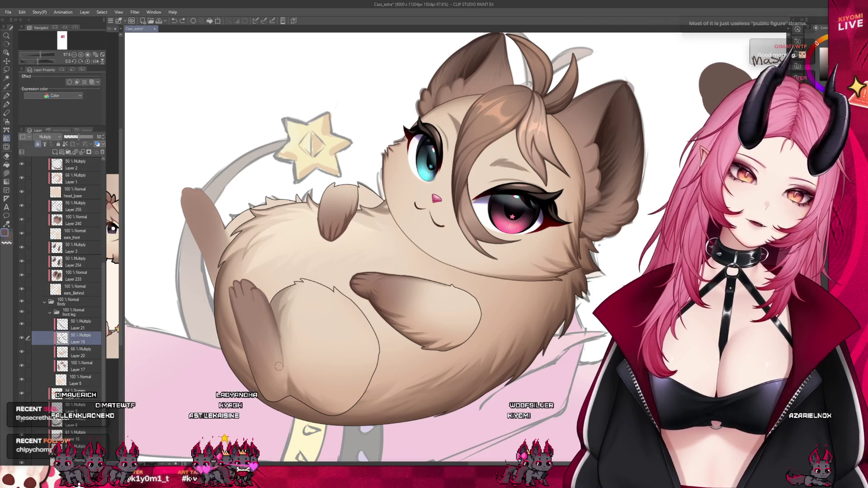
{"action": "left_click", "coordinate": [7, 105]}
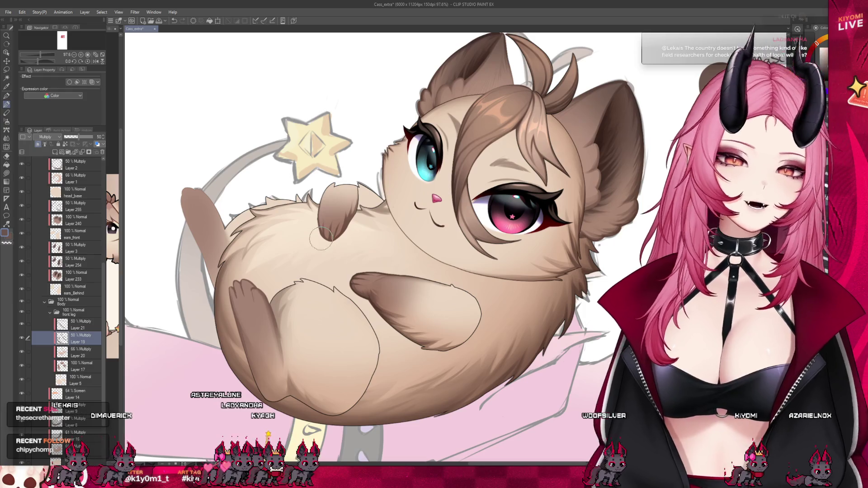
{"action": "scroll", "coordinate": [311, 294], "scroll_direction": "down", "scroll_amount": 2}
{"action": "scroll", "coordinate": [359, 256], "scroll_direction": "up", "scroll_amount": 2}
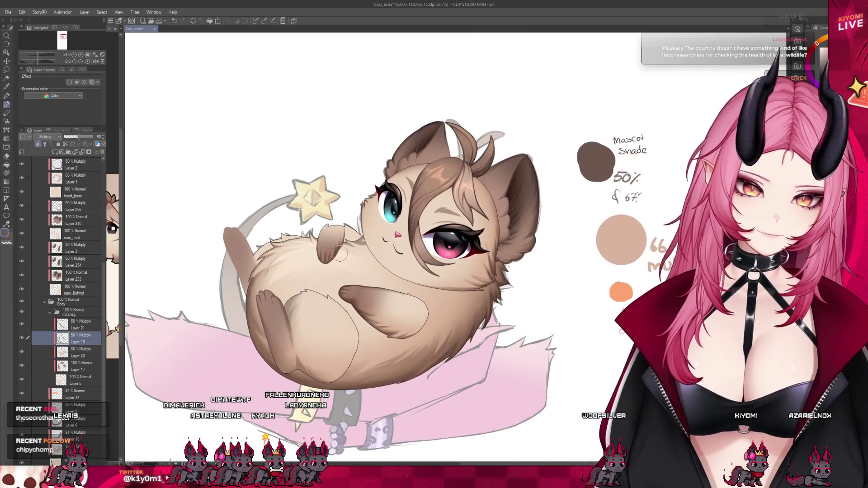
{"action": "scroll", "coordinate": [348, 256], "scroll_direction": "up", "scroll_amount": 1}
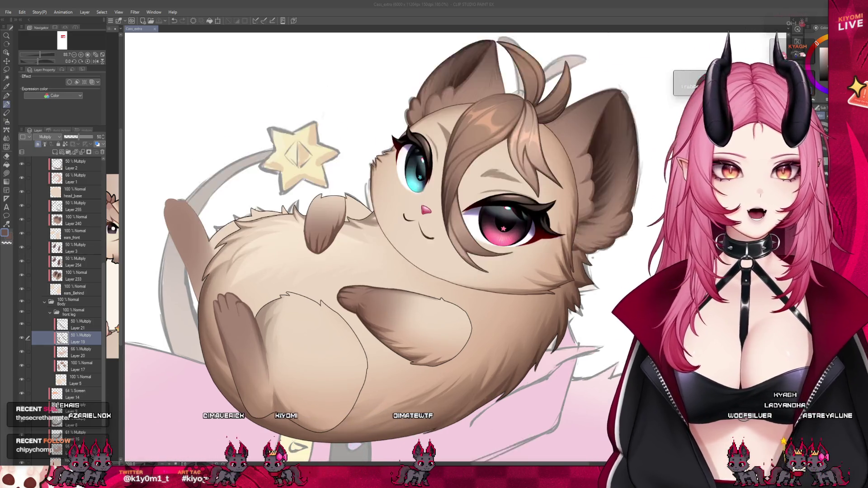
{"action": "scroll", "coordinate": [292, 380], "scroll_direction": "up", "scroll_amount": 3}
Step: Paint darker brown shading down the leg's outer edge, then hide the front-leg shading layer
{"action": "left_click_drag", "start_coordinate": [233, 282], "coordinate": [251, 359]}
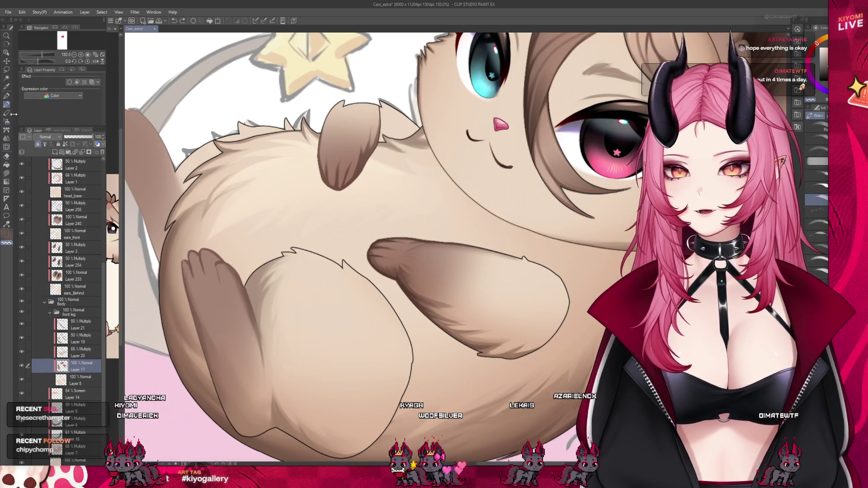
{"action": "key", "text": "p"}
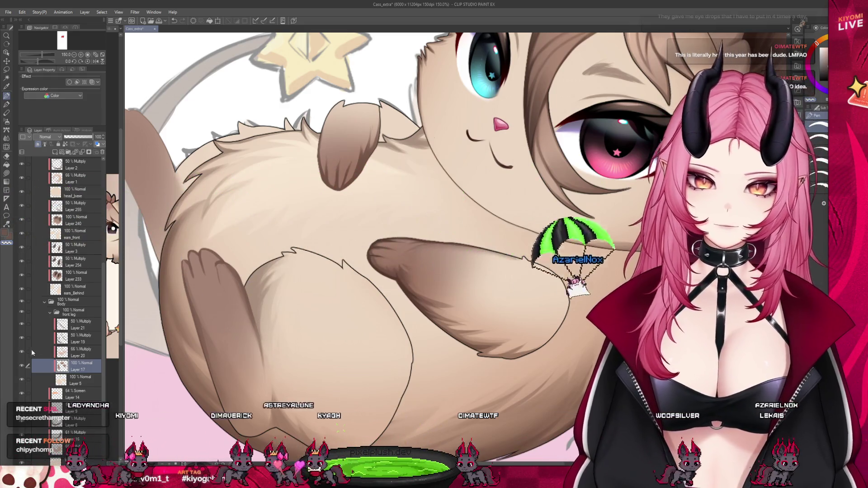
{"action": "left_click", "coordinate": [20, 327]}
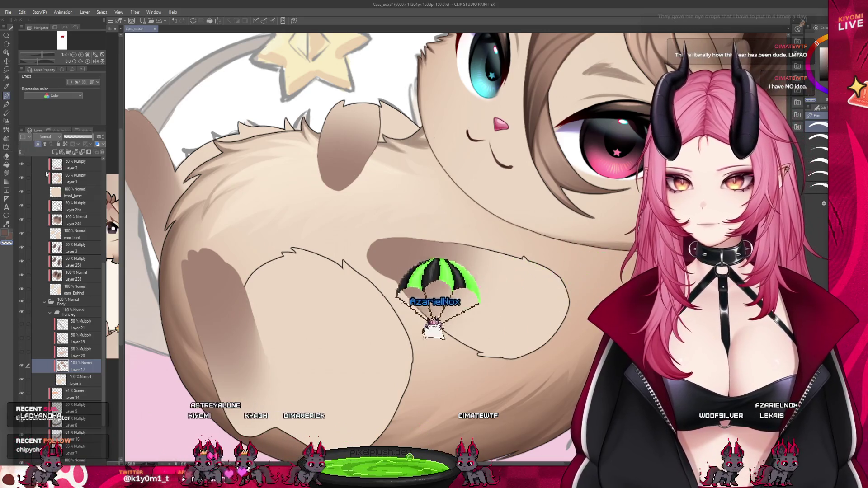
{"action": "left_click", "coordinate": [10, 138]}
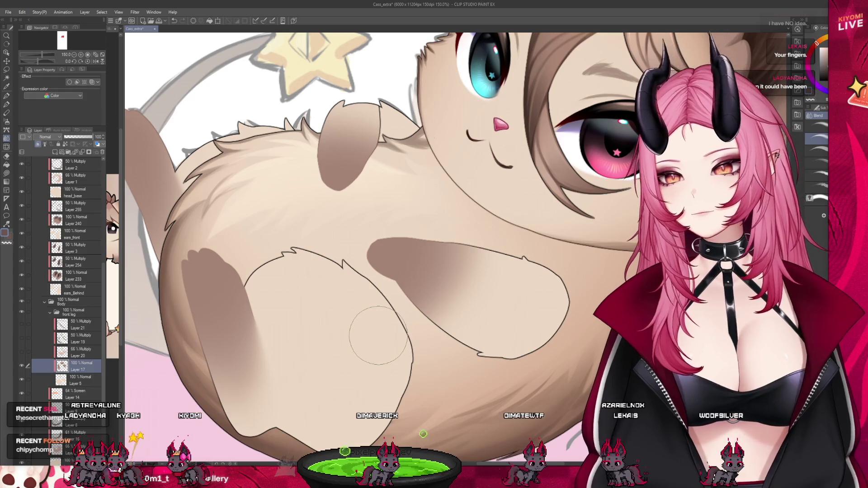
{"action": "scroll", "coordinate": [301, 284], "scroll_direction": "down", "scroll_amount": 3}
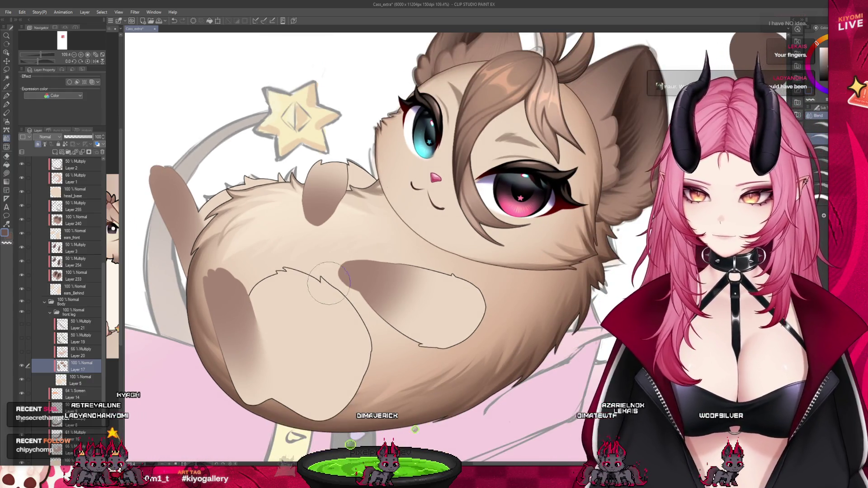
{"action": "scroll", "coordinate": [306, 253], "scroll_direction": "down", "scroll_amount": 2}
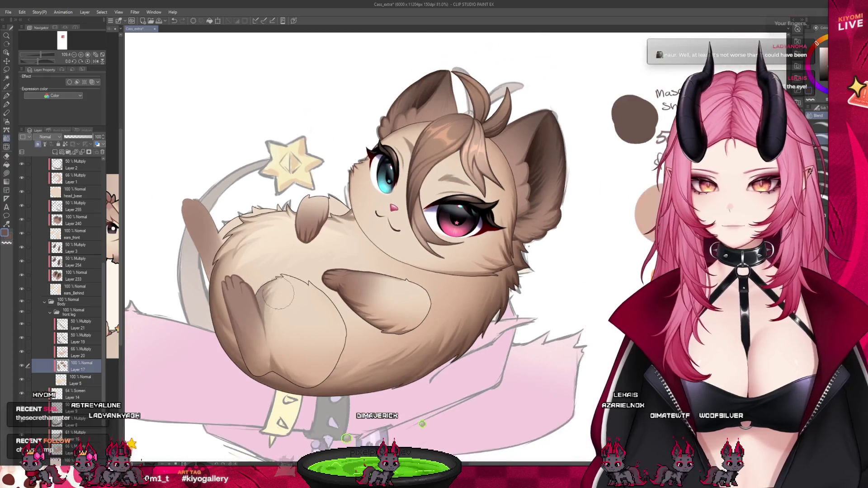
{"action": "scroll", "coordinate": [307, 253], "scroll_direction": "down", "scroll_amount": 2}
{"action": "scroll", "coordinate": [307, 253], "scroll_direction": "down", "scroll_amount": 1}
{"action": "scroll", "coordinate": [312, 248], "scroll_direction": "up", "scroll_amount": 1}
{"action": "scroll", "coordinate": [316, 244], "scroll_direction": "up", "scroll_amount": 1}
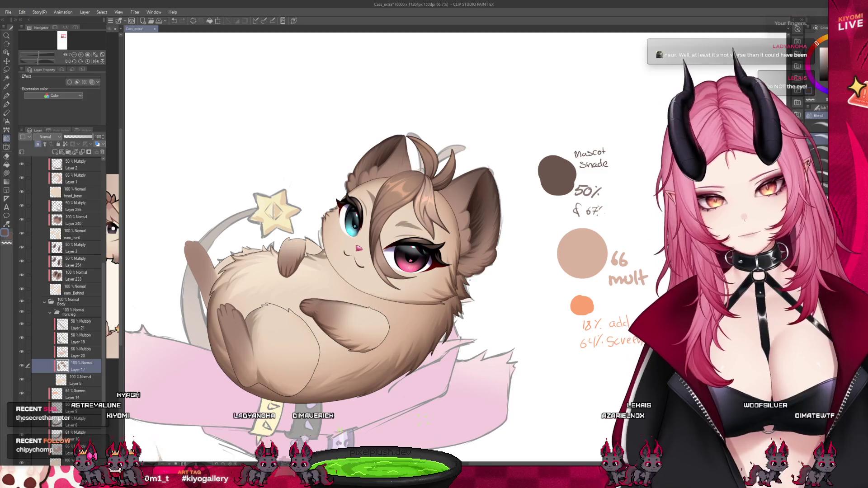
{"action": "scroll", "coordinate": [325, 163], "scroll_direction": "down", "scroll_amount": 1}
{"action": "scroll", "coordinate": [325, 163], "scroll_direction": "down", "scroll_amount": 2}
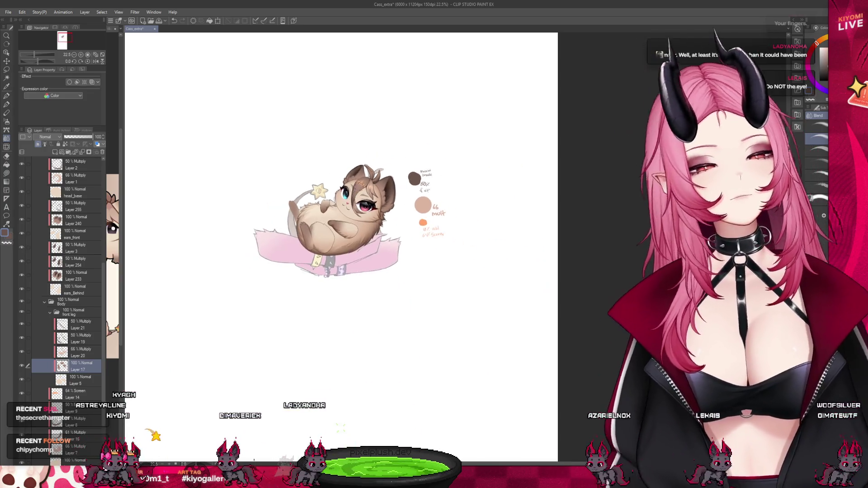
{"action": "scroll", "coordinate": [348, 166], "scroll_direction": "up", "scroll_amount": 1}
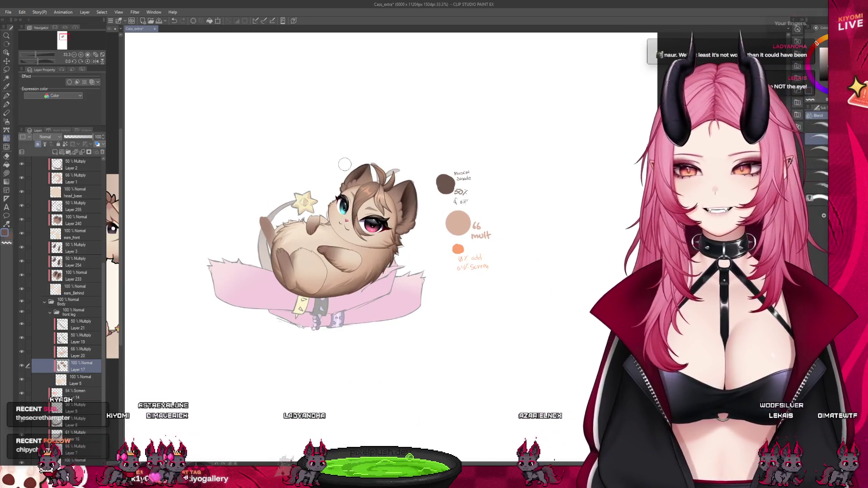
{"action": "scroll", "coordinate": [367, 179], "scroll_direction": "up", "scroll_amount": 1}
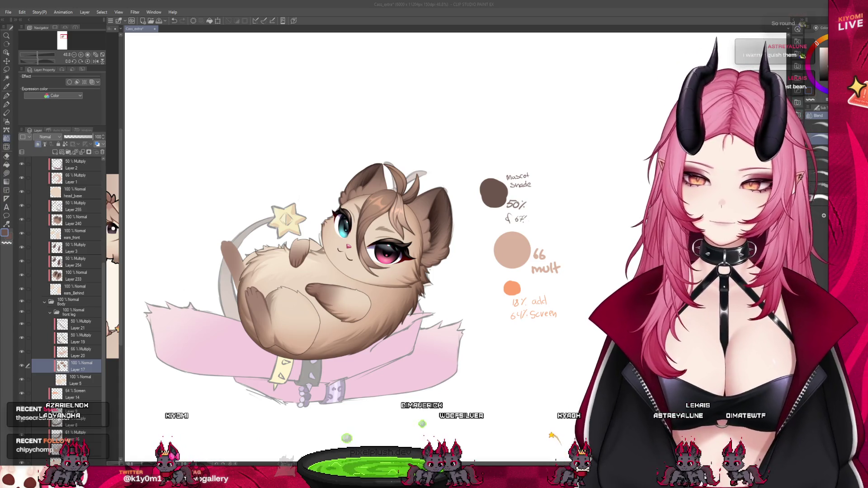
{"action": "scroll", "coordinate": [299, 274], "scroll_direction": "up", "scroll_amount": 2}
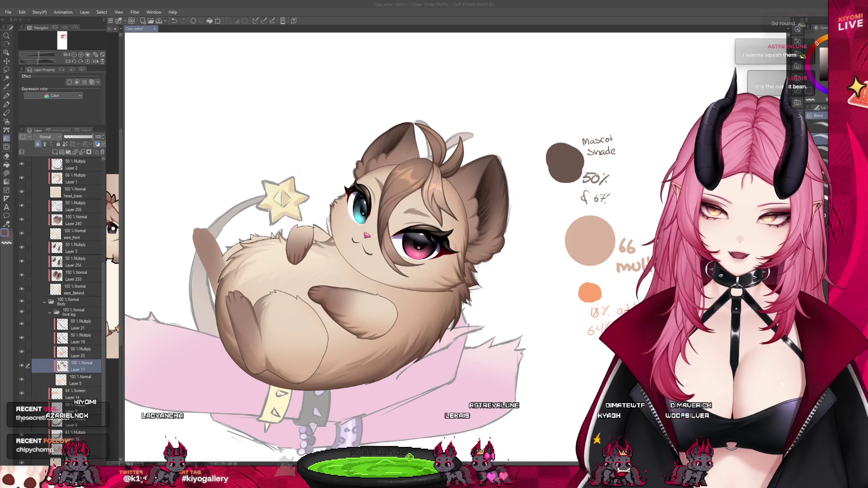
{"action": "scroll", "coordinate": [278, 253], "scroll_direction": "up", "scroll_amount": 2}
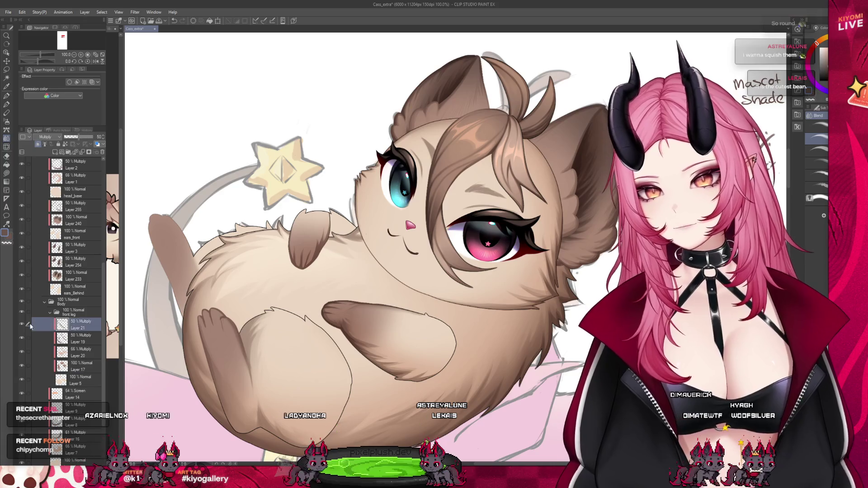
{"action": "left_click", "coordinate": [23, 325]}
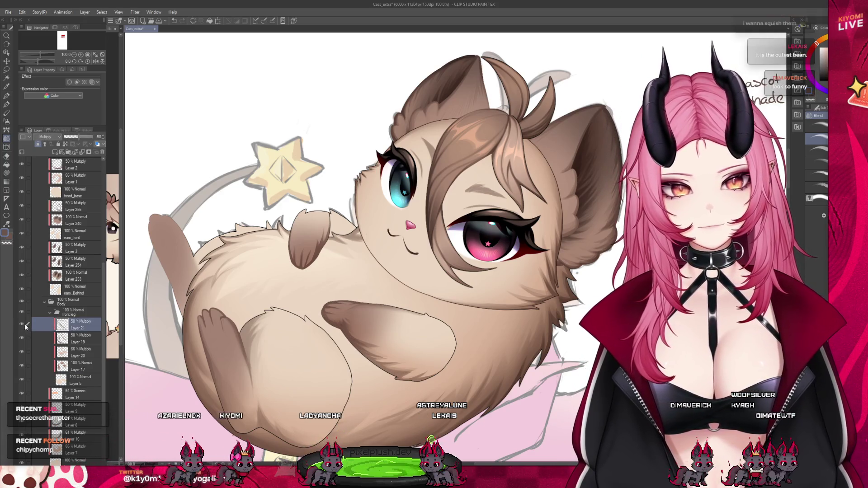
{"action": "left_click", "coordinate": [77, 352]}
{"action": "scroll", "coordinate": [104, 349], "scroll_direction": "down", "scroll_amount": 1}
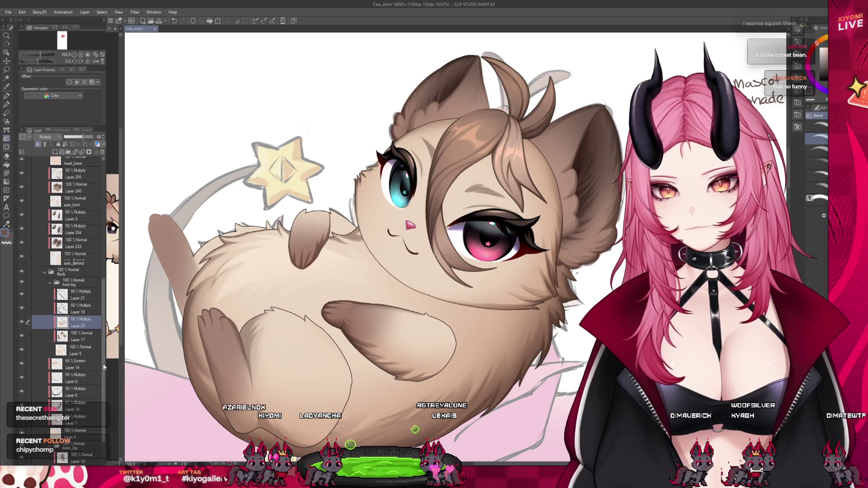
{"action": "scroll", "coordinate": [62, 306], "scroll_direction": "down", "scroll_amount": 1}
{"action": "left_click", "coordinate": [21, 306]}
{"action": "left_click", "coordinate": [20, 306]}
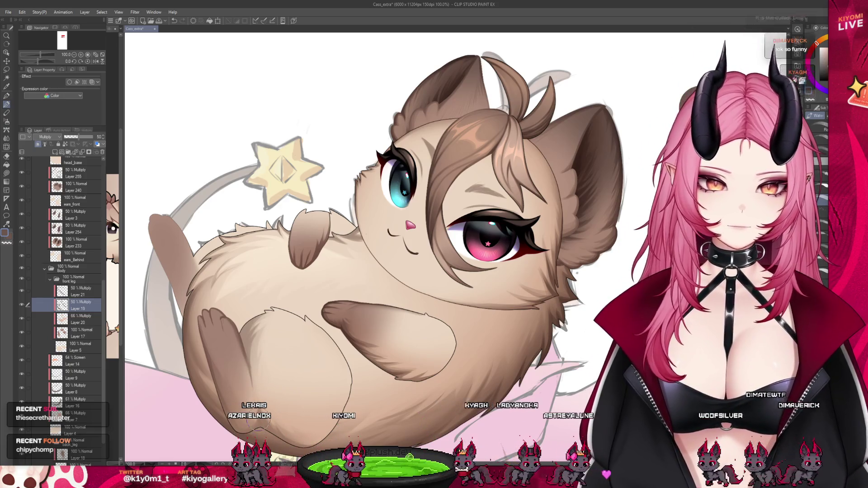
{"action": "left_click_drag", "start_coordinate": [102, 394], "coordinate": [108, 430]}
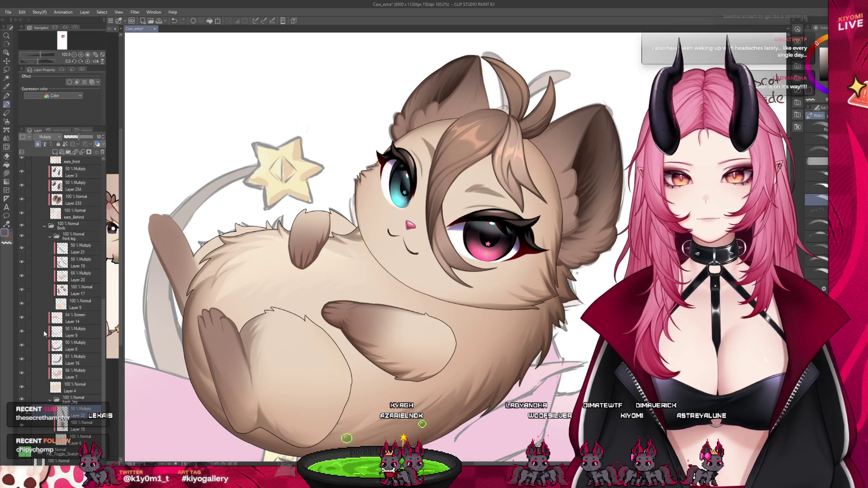
{"action": "left_click", "coordinate": [27, 386]}
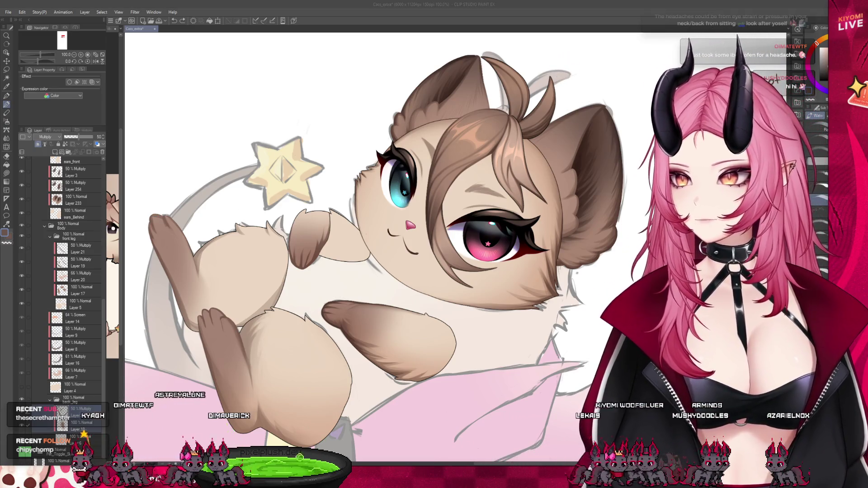
Step: Hide the body fur and shading layer so the lighter flat tan colours show
{"action": "scroll", "coordinate": [248, 195], "scroll_direction": "down", "scroll_amount": 3}
Step: Select Layer 21, then show Layer 19's Multiply leg and arm shading and make it active
{"action": "scroll", "coordinate": [245, 201], "scroll_direction": "up", "scroll_amount": 1}
{"action": "scroll", "coordinate": [237, 209], "scroll_direction": "up", "scroll_amount": 3}
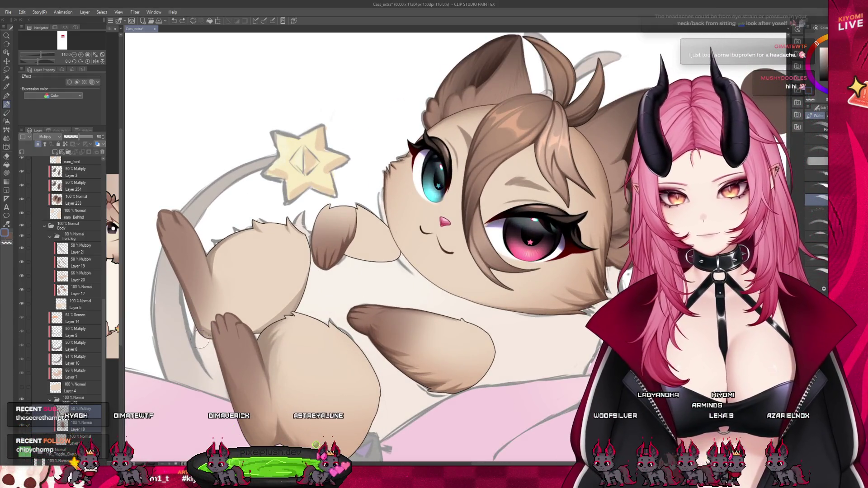
{"action": "left_click", "coordinate": [26, 253]}
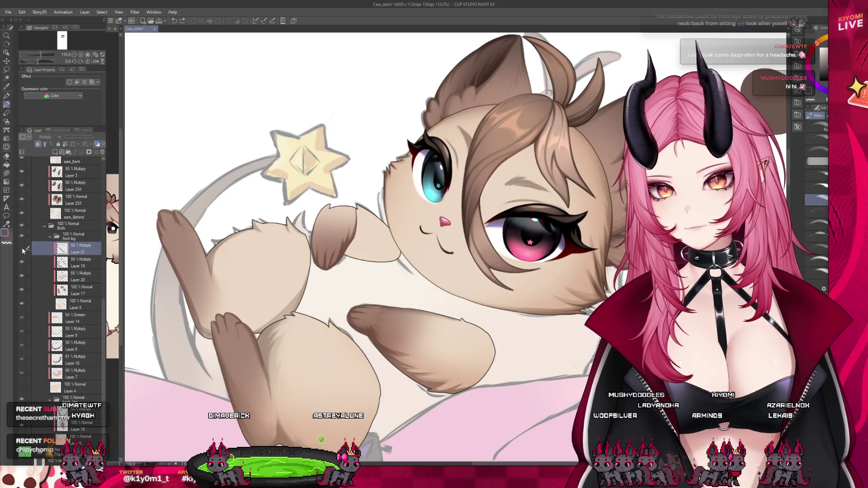
{"action": "left_click", "coordinate": [22, 261]}
{"action": "left_click", "coordinate": [63, 262]}
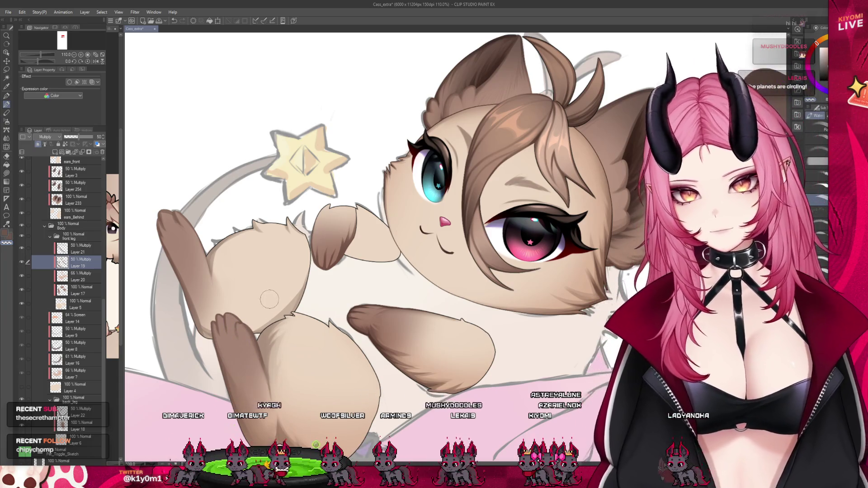
{"action": "scroll", "coordinate": [274, 383], "scroll_direction": "down", "scroll_amount": 3}
{"action": "scroll", "coordinate": [289, 343], "scroll_direction": "down", "scroll_amount": 3}
{"action": "scroll", "coordinate": [303, 293], "scroll_direction": "down", "scroll_amount": 2}
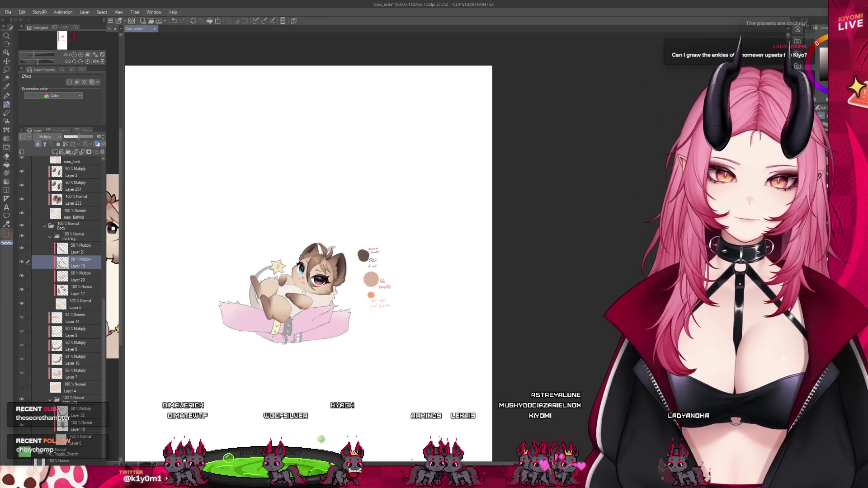
Step: Show Layer 4's tan body colour again so the fluffy fur can be painted over it
{"action": "scroll", "coordinate": [302, 289], "scroll_direction": "up", "scroll_amount": 2}
{"action": "scroll", "coordinate": [302, 289], "scroll_direction": "up", "scroll_amount": 1}
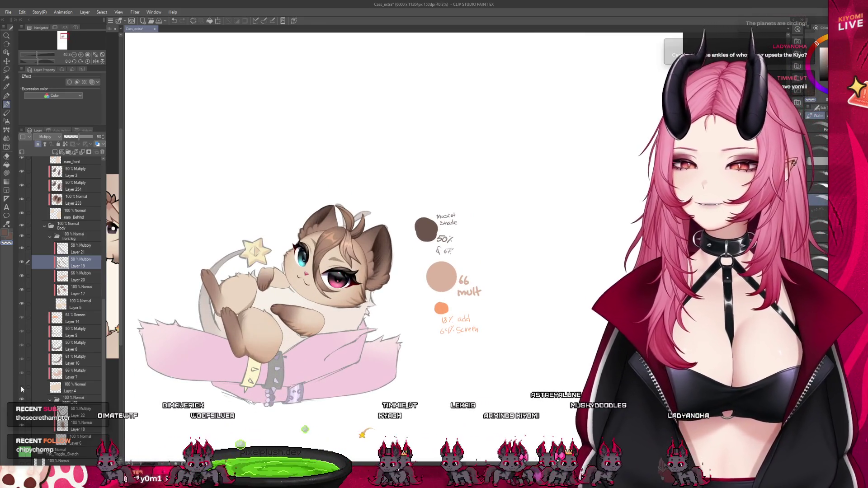
{"action": "left_click", "coordinate": [21, 387]}
{"action": "scroll", "coordinate": [274, 316], "scroll_direction": "up", "scroll_amount": 1}
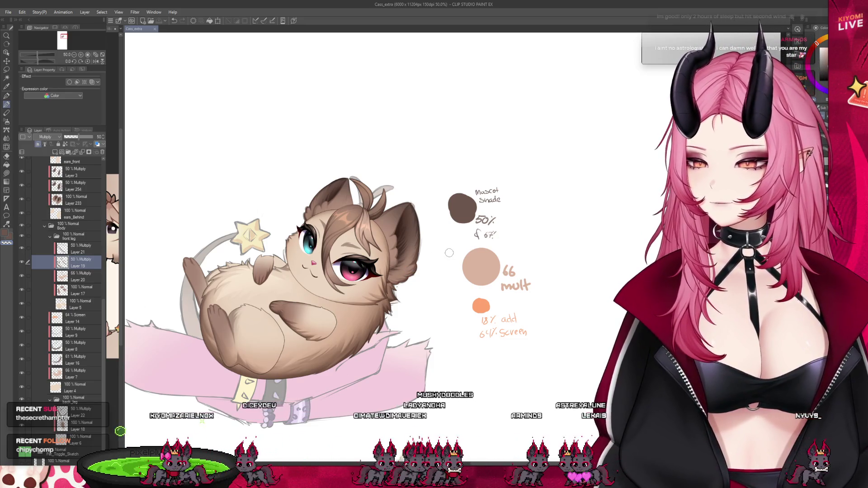
Step: Zoom in on the body and choose the Blend tool, trying Liquify before returning to Blend
{"action": "scroll", "coordinate": [363, 293], "scroll_direction": "up", "scroll_amount": 2}
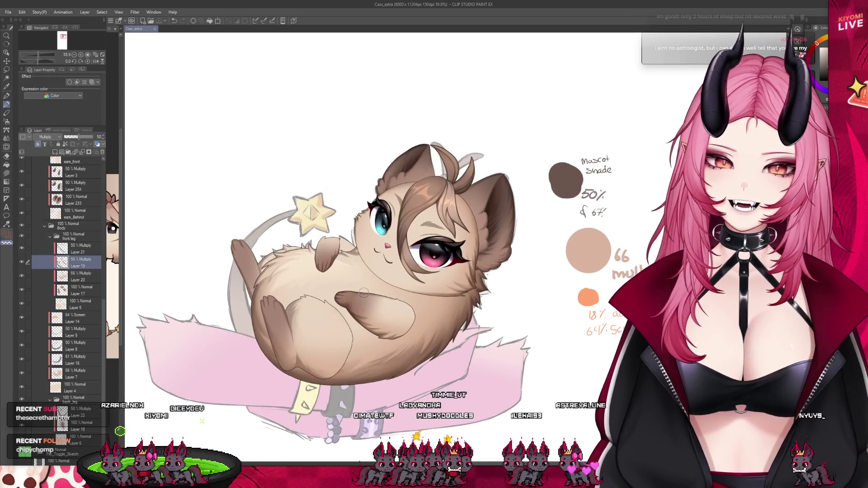
{"action": "scroll", "coordinate": [275, 387], "scroll_direction": "up", "scroll_amount": 3}
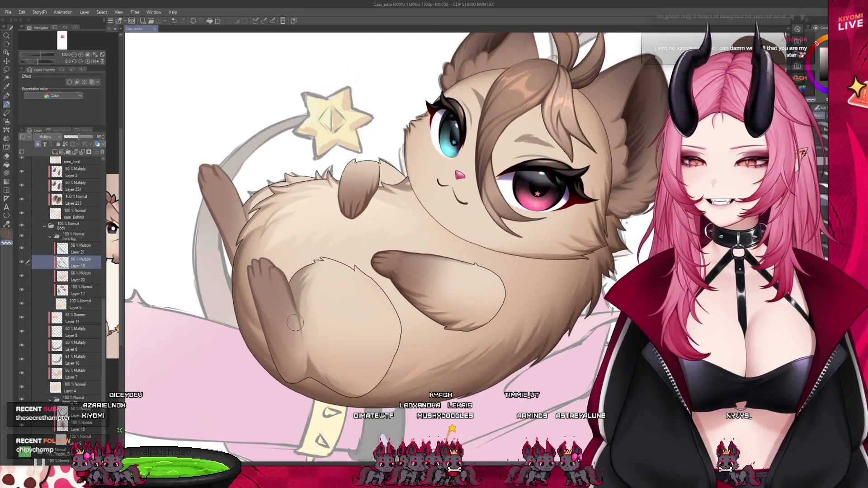
{"action": "left_click", "coordinate": [7, 139]}
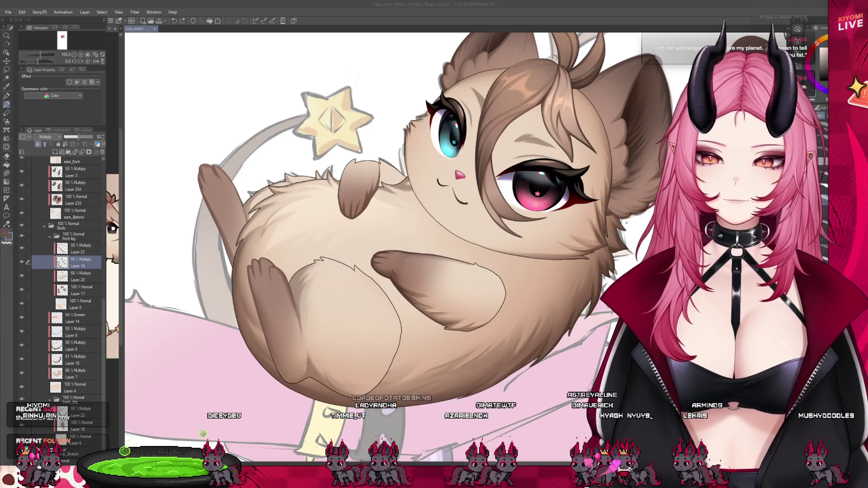
{"action": "left_click", "coordinate": [303, 323]}
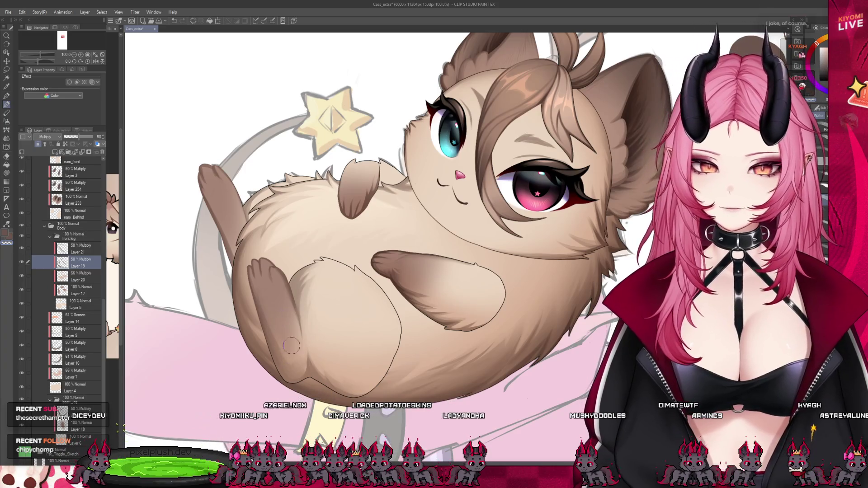
{"action": "left_click", "coordinate": [7, 147]}
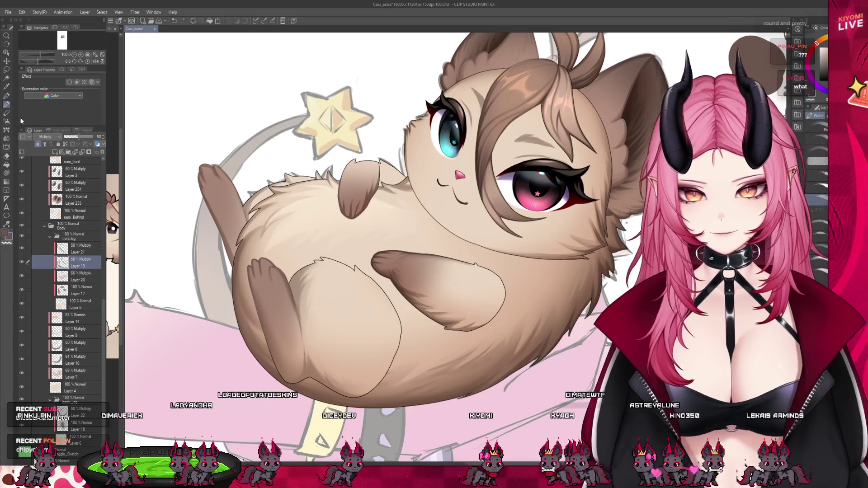
{"action": "left_click", "coordinate": [6, 138]}
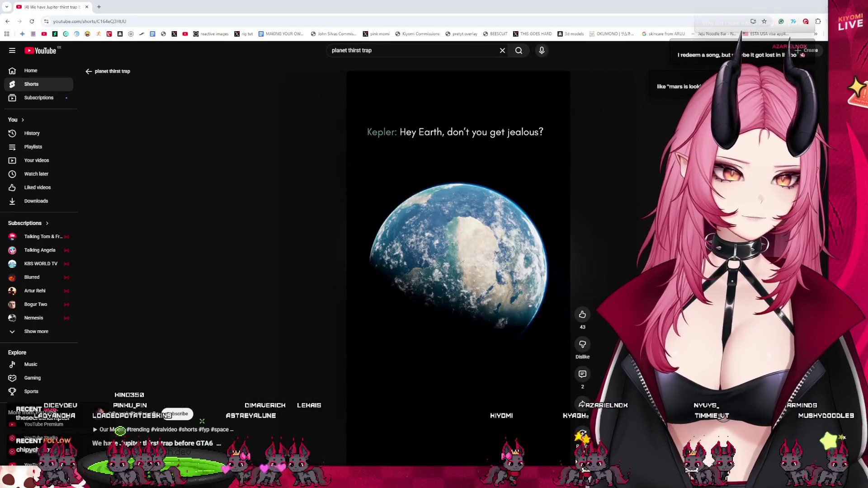
Step: Play the 'We have Jupiter thirst trap before GTA6' Short, adjust its volume, and pause it
{"action": "left_click", "coordinate": [409, 87]}
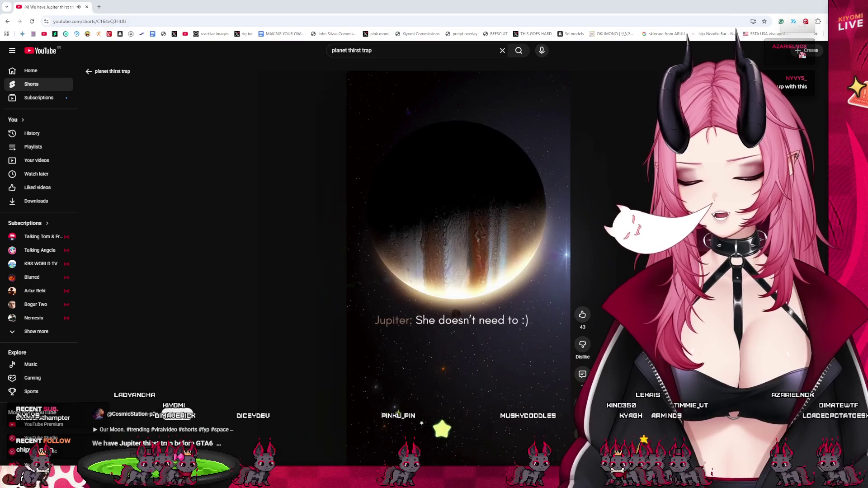
{"action": "left_click", "coordinate": [470, 323]}
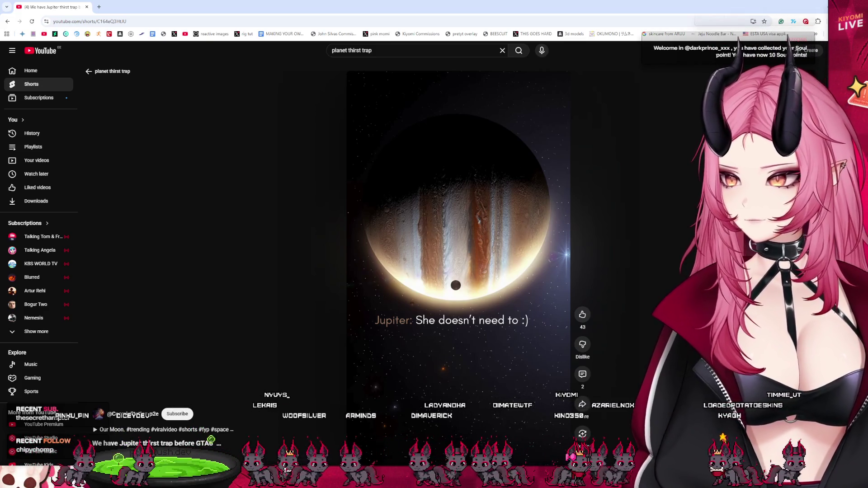
{"action": "left_click", "coordinate": [432, 329]}
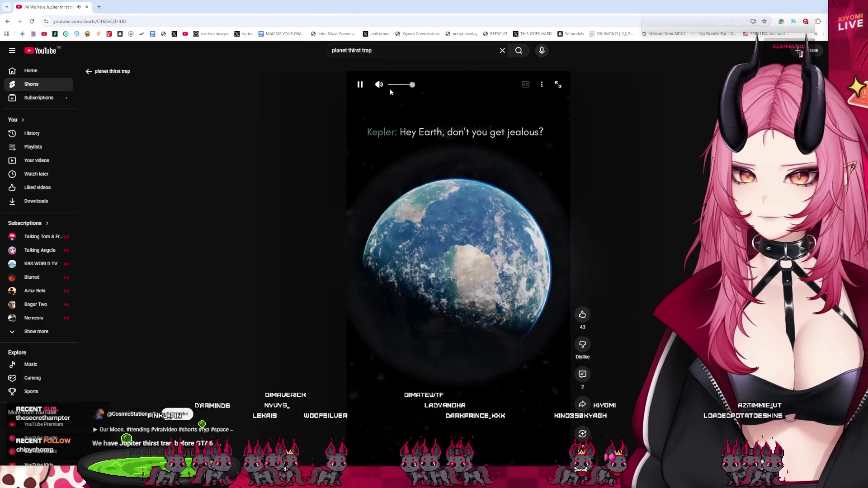
{"action": "left_click_drag", "start_coordinate": [387, 85], "coordinate": [405, 85]}
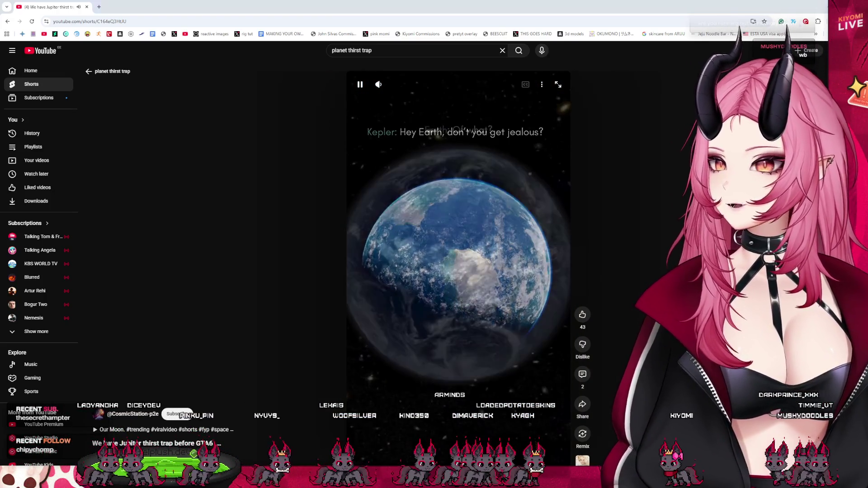
{"action": "key", "text": "space"}
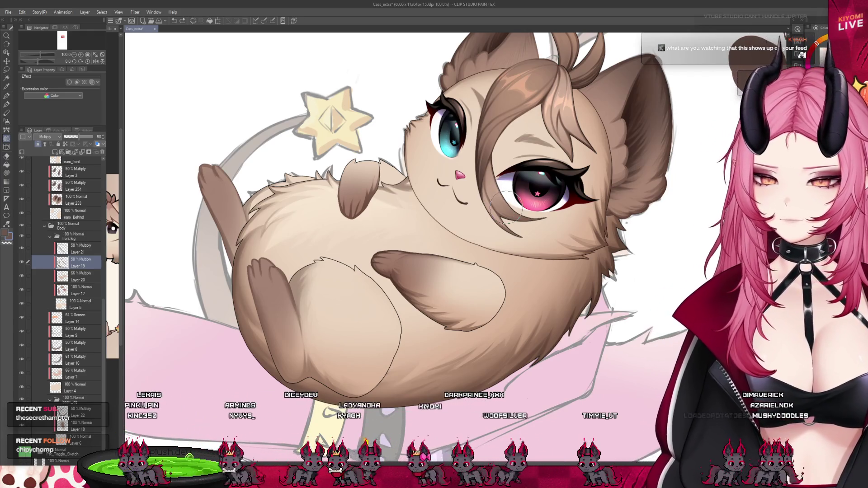
Step: Select Layer 21 with the Pen tool and hide the fluffy tan body fill layer
{"action": "scroll", "coordinate": [329, 264], "scroll_direction": "down", "scroll_amount": 2}
{"action": "scroll", "coordinate": [332, 232], "scroll_direction": "up", "scroll_amount": 2}
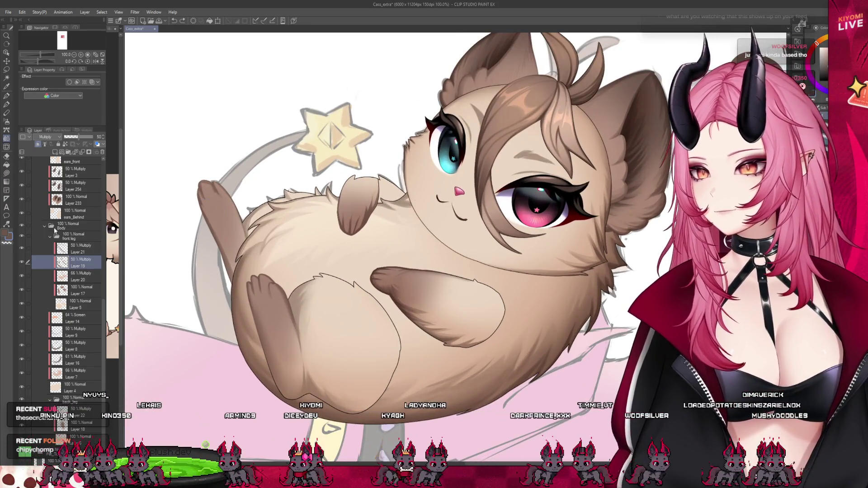
{"action": "left_click", "coordinate": [69, 250]}
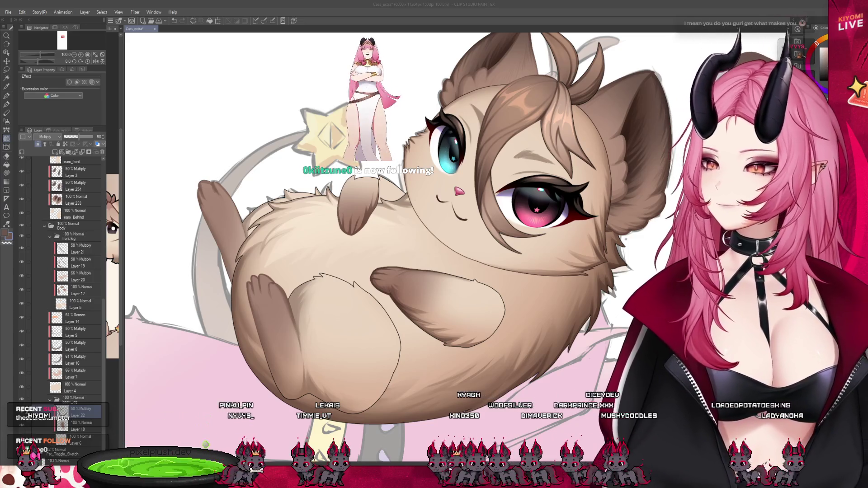
{"action": "left_click", "coordinate": [6, 104]}
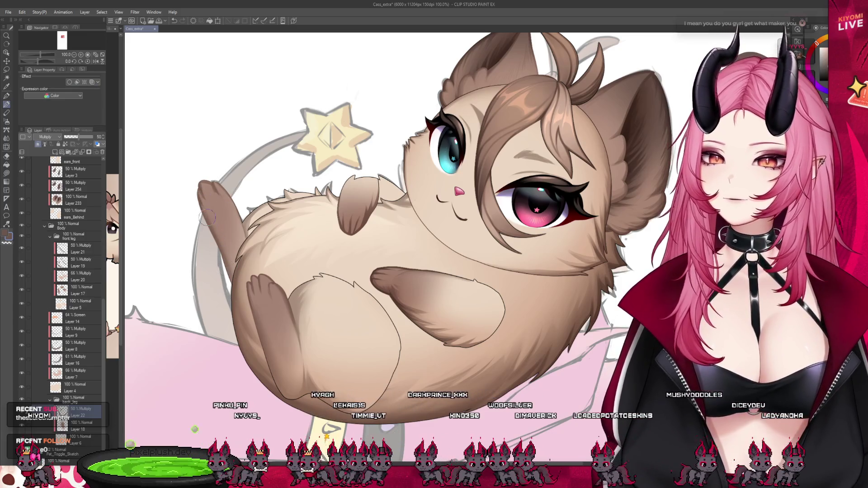
{"action": "left_click", "coordinate": [21, 387]}
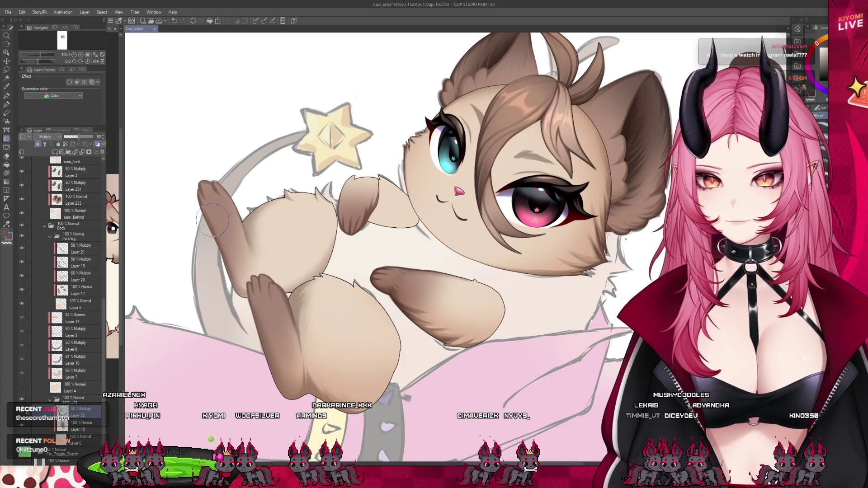
Step: Switch to the Pen and zoom to about 121% on the face, raised paw and legs
{"action": "key", "text": "p"}
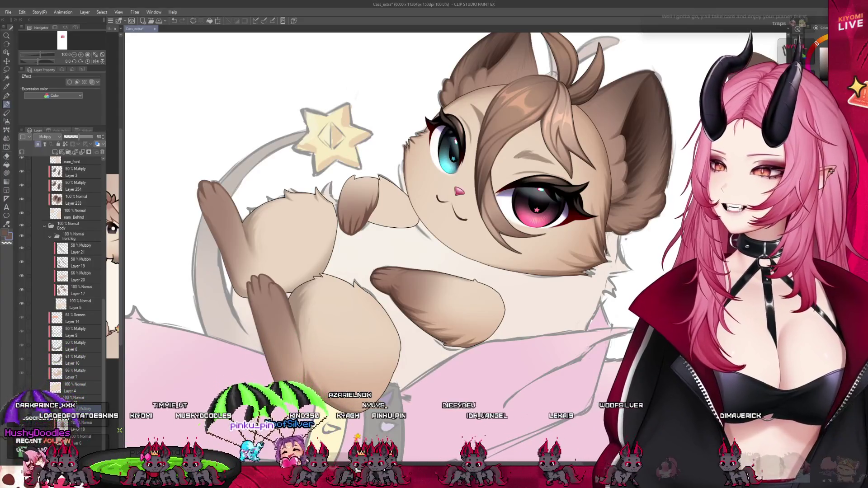
{"action": "scroll", "coordinate": [228, 297], "scroll_direction": "down", "scroll_amount": 2}
{"action": "scroll", "coordinate": [229, 297], "scroll_direction": "up", "scroll_amount": 3}
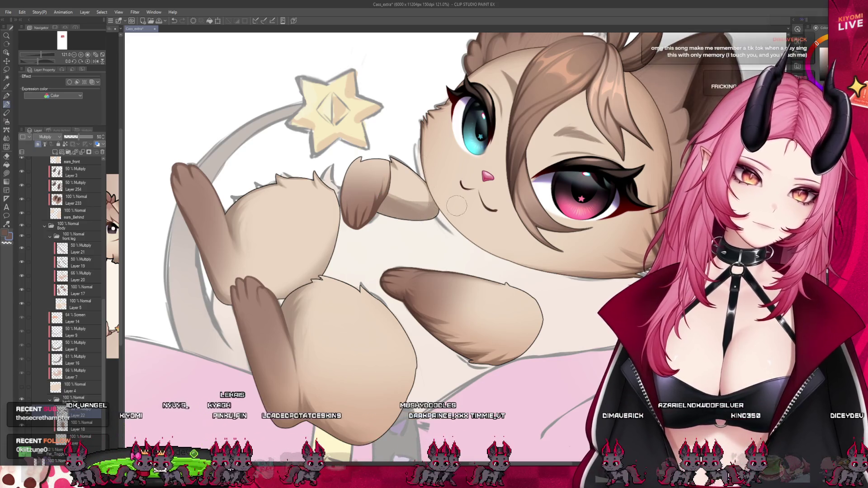
Step: Soften the paw shading with the Blend tool, then hide the paw colour layer to check the sketch
{"action": "key", "text": "j"}
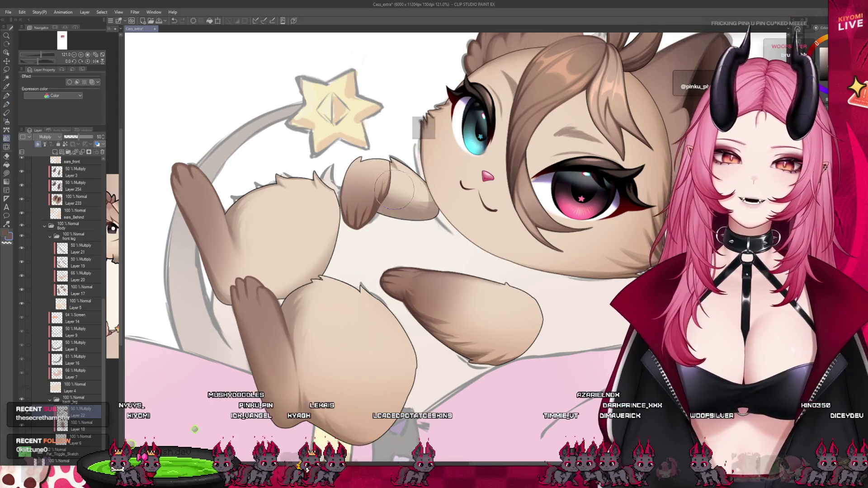
{"action": "key", "text": "p"}
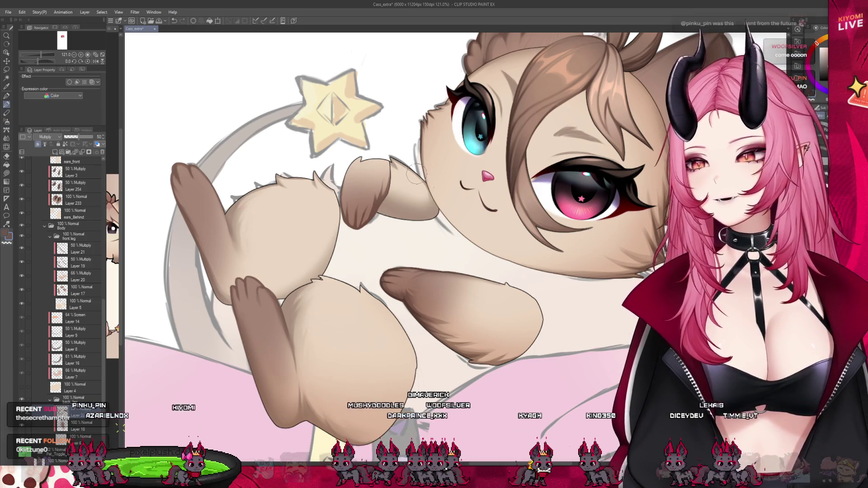
{"action": "scroll", "coordinate": [435, 72], "scroll_direction": "down", "scroll_amount": 2}
{"action": "scroll", "coordinate": [436, 90], "scroll_direction": "up", "scroll_amount": 2}
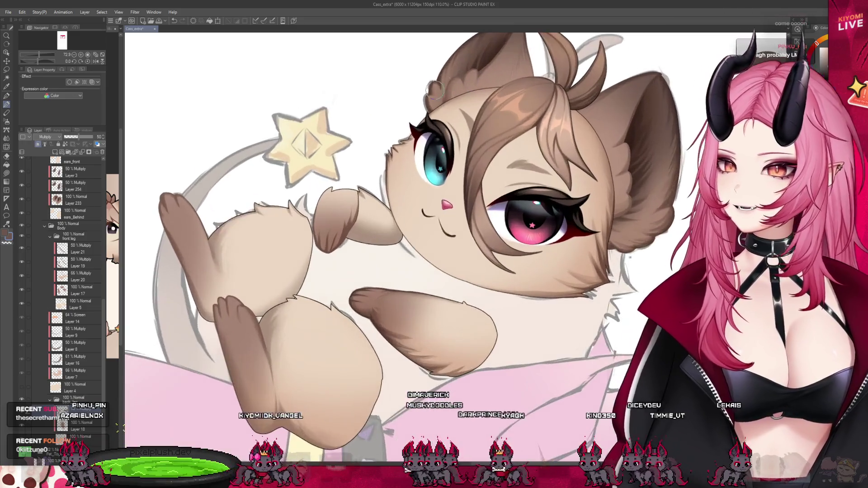
{"action": "scroll", "coordinate": [435, 106], "scroll_direction": "up", "scroll_amount": 1}
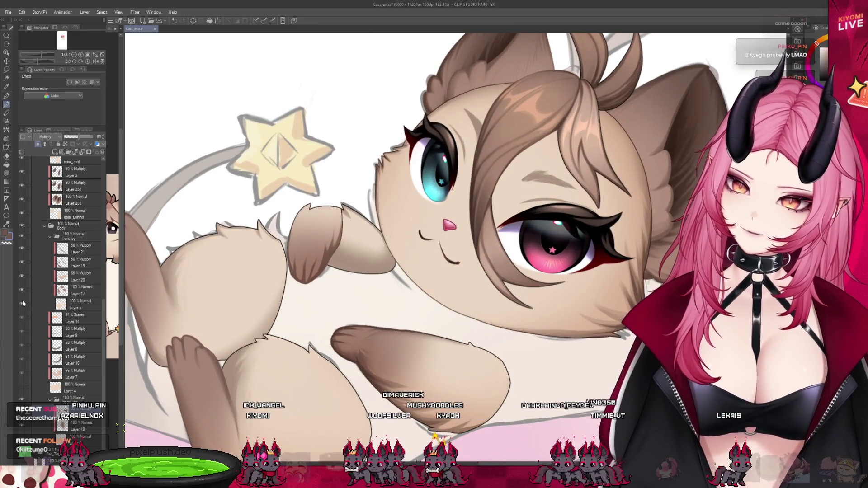
{"action": "left_click", "coordinate": [21, 302]}
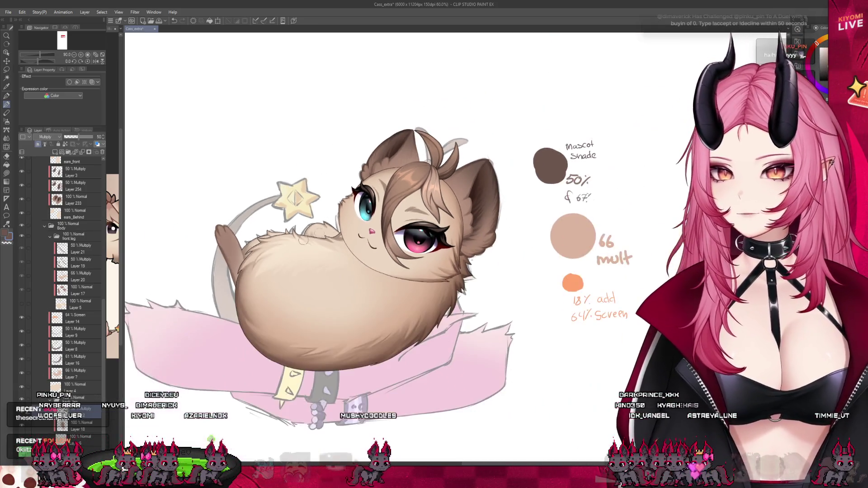
Step: Select Layer 5, then the front leg's Layer 21 (Multiply 50%), and zoom in on the front paw
{"action": "left_click", "coordinate": [74, 304]}
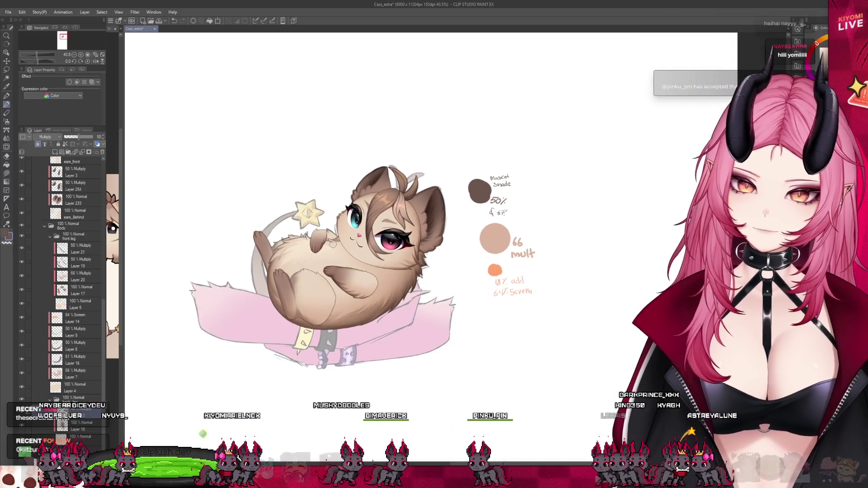
{"action": "left_click", "coordinate": [68, 249]}
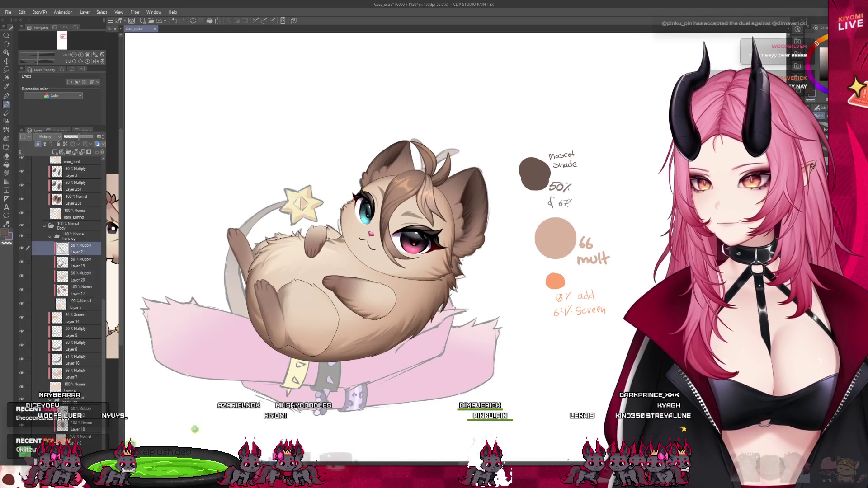
{"action": "scroll", "coordinate": [328, 221], "scroll_direction": "up", "scroll_amount": 3}
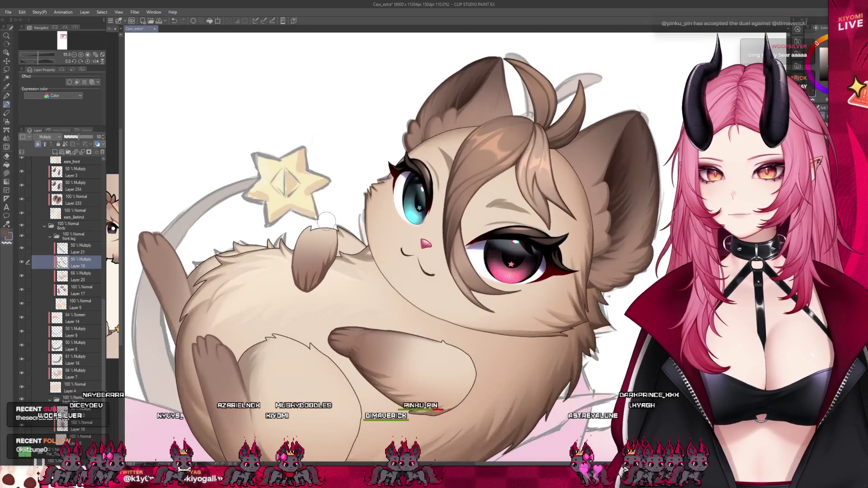
{"action": "scroll", "coordinate": [328, 222], "scroll_direction": "up", "scroll_amount": 3}
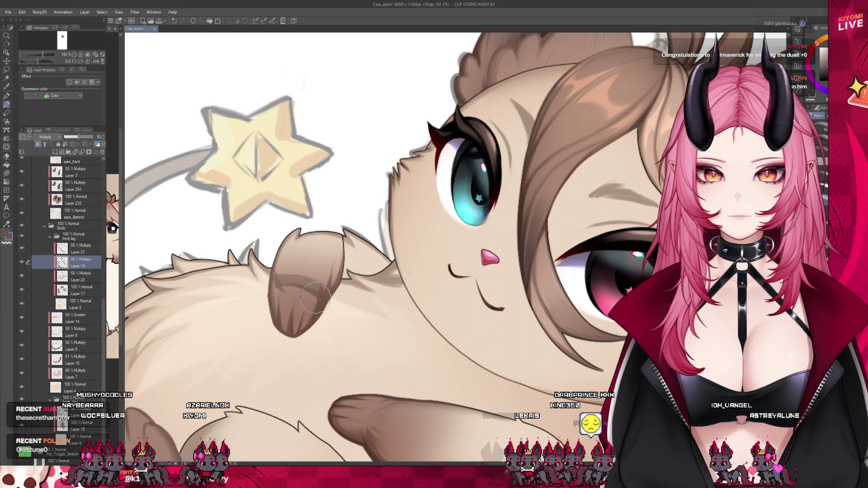
Step: Blend the front paw's shading, paint darker shade with the Watercolor brush, then select Layer 5
{"action": "key", "text": "j"}
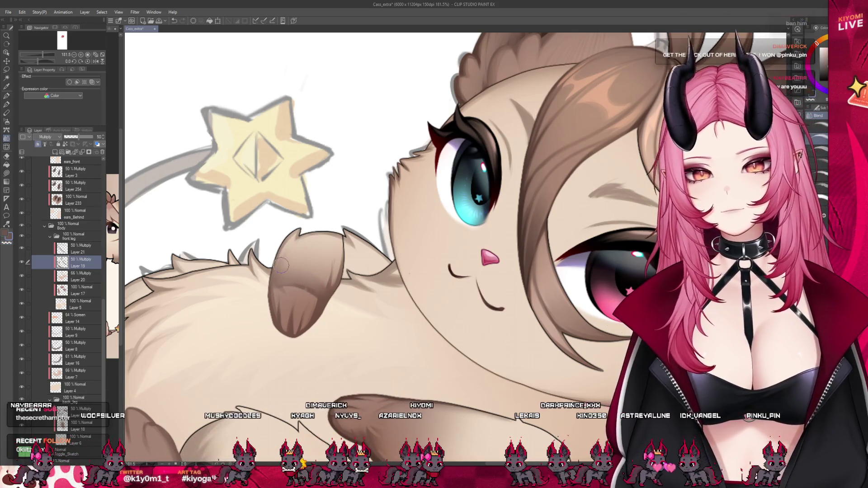
{"action": "key", "text": "b"}
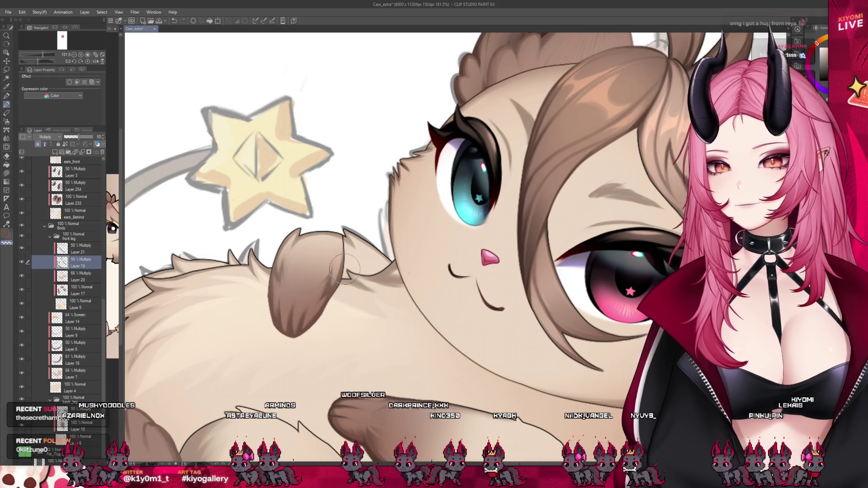
{"action": "scroll", "coordinate": [345, 268], "scroll_direction": "down", "scroll_amount": 5}
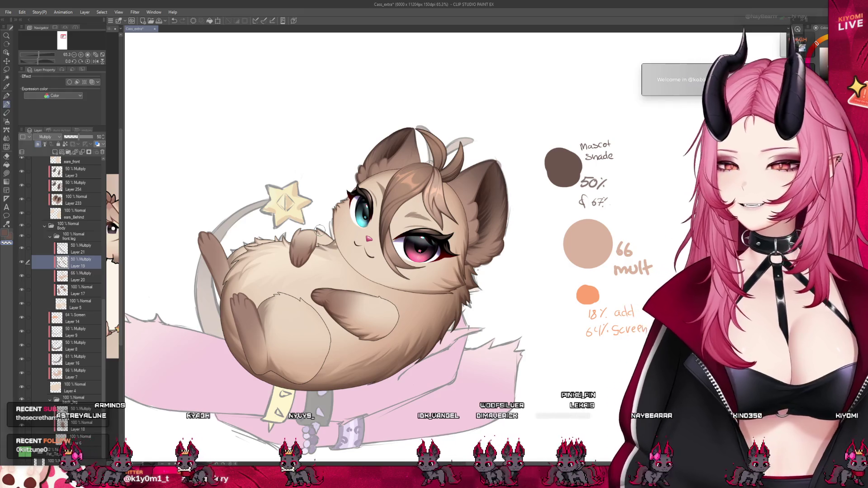
{"action": "scroll", "coordinate": [354, 250], "scroll_direction": "up", "scroll_amount": 2}
{"action": "scroll", "coordinate": [339, 267], "scroll_direction": "up", "scroll_amount": 2}
{"action": "scroll", "coordinate": [325, 280], "scroll_direction": "up", "scroll_amount": 2}
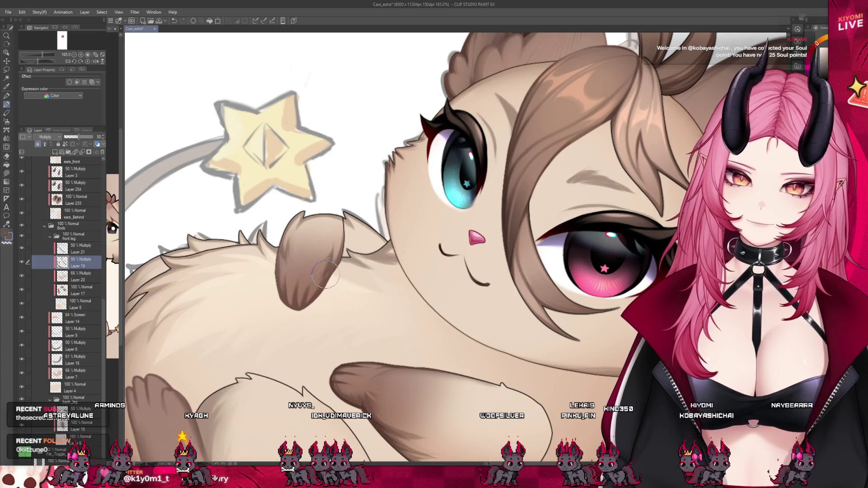
{"action": "left_click", "coordinate": [79, 304]}
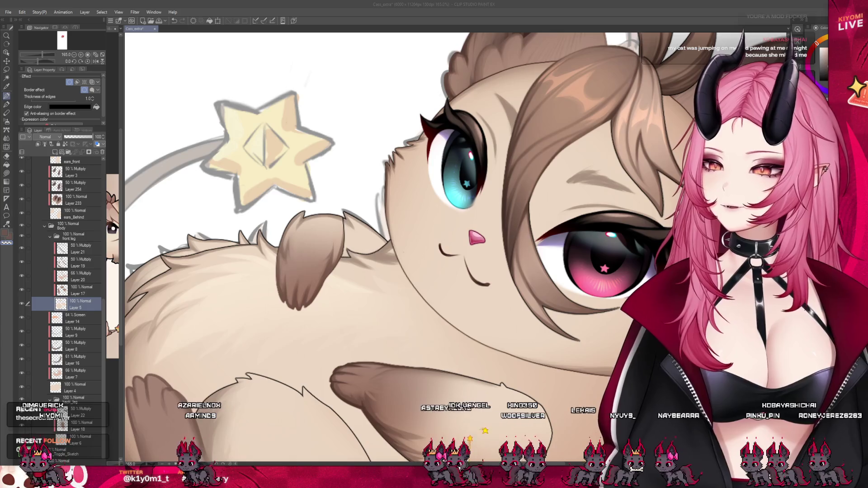
Step: Zoom out to review the whole mascot on its pink cloth with Layer 5's border settings shown
{"action": "scroll", "coordinate": [259, 257], "scroll_direction": "down", "scroll_amount": 2}
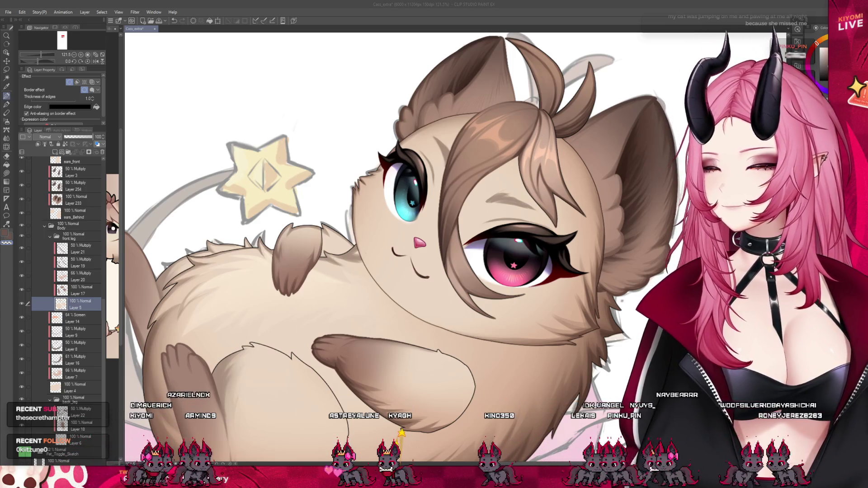
{"action": "scroll", "coordinate": [328, 244], "scroll_direction": "up", "scroll_amount": 1}
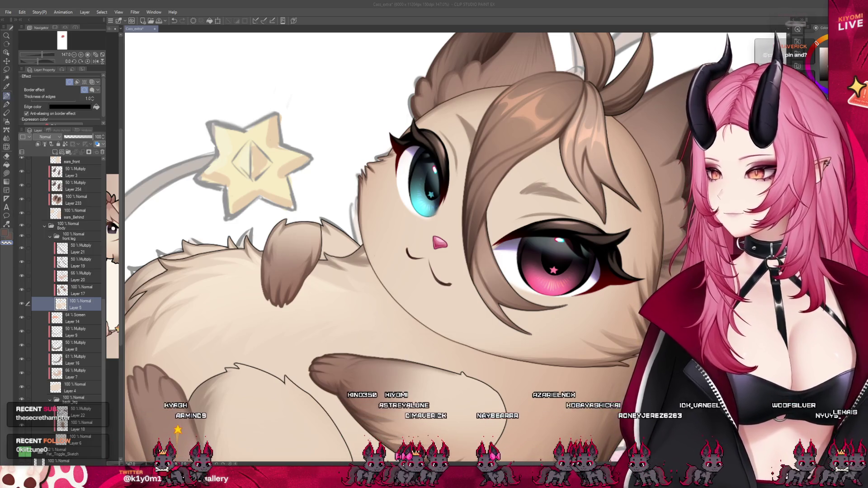
{"action": "scroll", "coordinate": [339, 238], "scroll_direction": "down", "scroll_amount": 2}
{"action": "scroll", "coordinate": [340, 239], "scroll_direction": "down", "scroll_amount": 2}
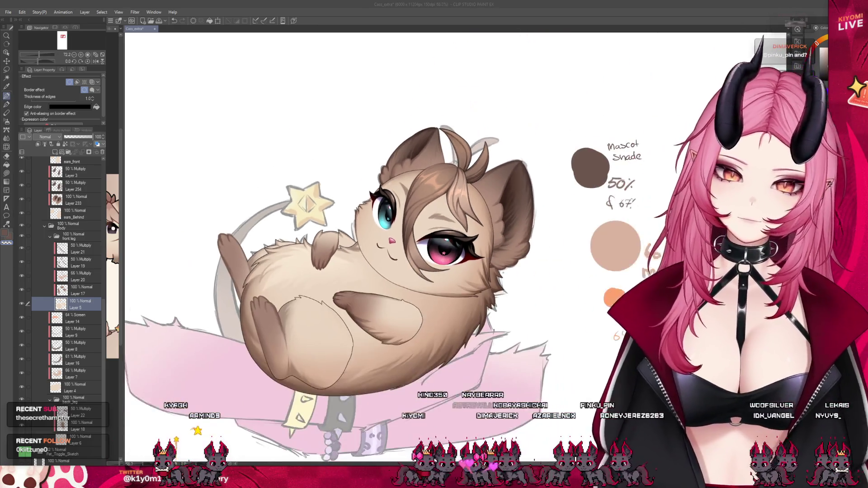
{"action": "scroll", "coordinate": [339, 239], "scroll_direction": "down", "scroll_amount": 1}
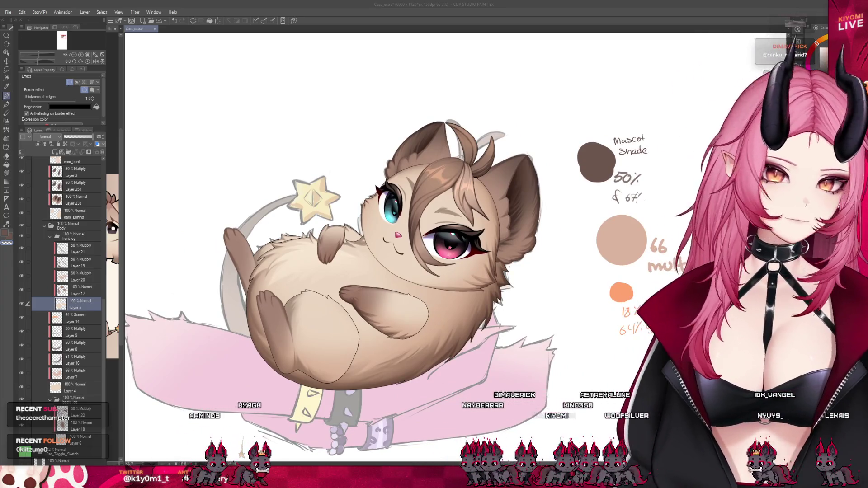
Step: Select the back leg's Layer 22 (Multiply 50%), choose the Watercolor brush, and zoom in on the face
{"action": "left_click", "coordinate": [73, 411]}
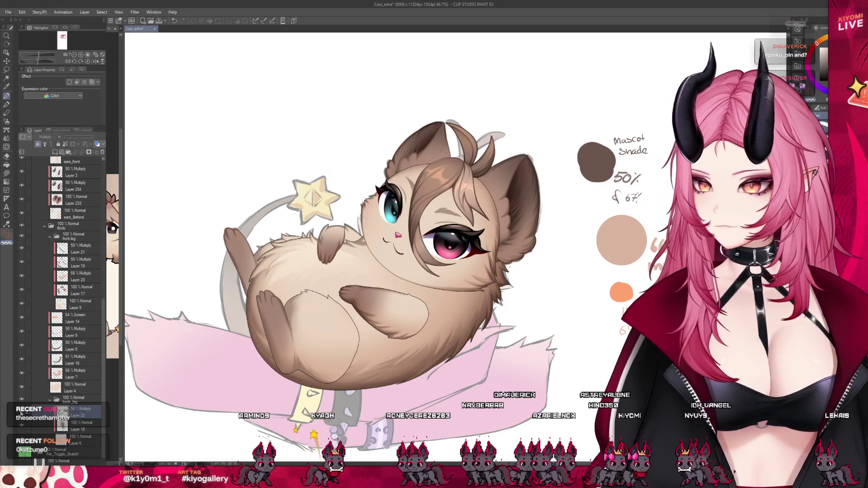
{"action": "scroll", "coordinate": [262, 235], "scroll_direction": "up", "scroll_amount": 1}
{"action": "scroll", "coordinate": [262, 235], "scroll_direction": "up", "scroll_amount": 4}
{"action": "left_click", "coordinate": [7, 104]}
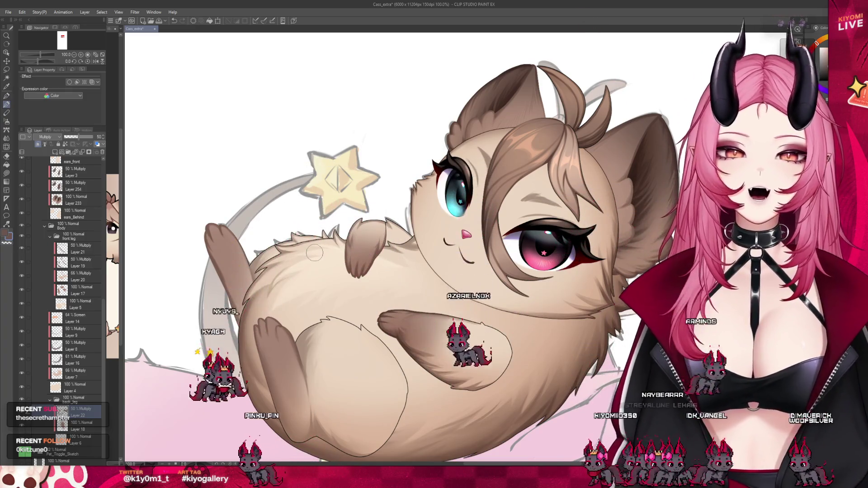
{"action": "scroll", "coordinate": [310, 223], "scroll_direction": "down", "scroll_amount": 2}
{"action": "scroll", "coordinate": [310, 224], "scroll_direction": "down", "scroll_amount": 2}
{"action": "scroll", "coordinate": [391, 218], "scroll_direction": "up", "scroll_amount": 2}
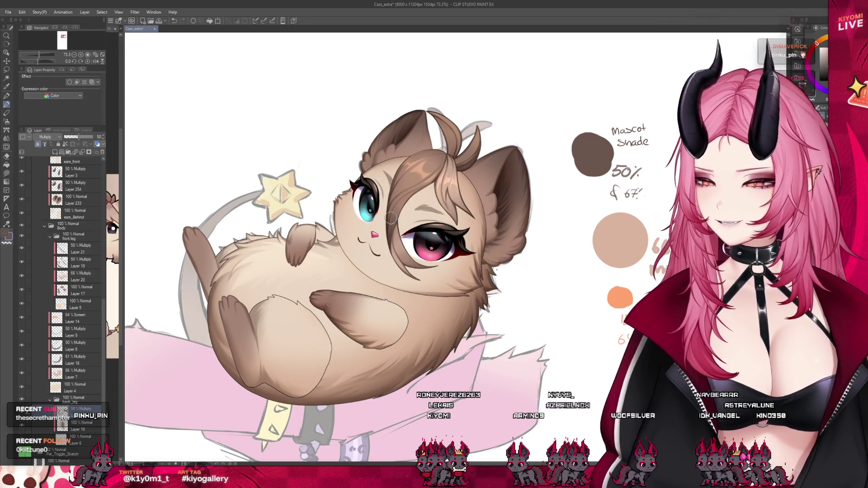
{"action": "scroll", "coordinate": [456, 142], "scroll_direction": "up", "scroll_amount": 5}
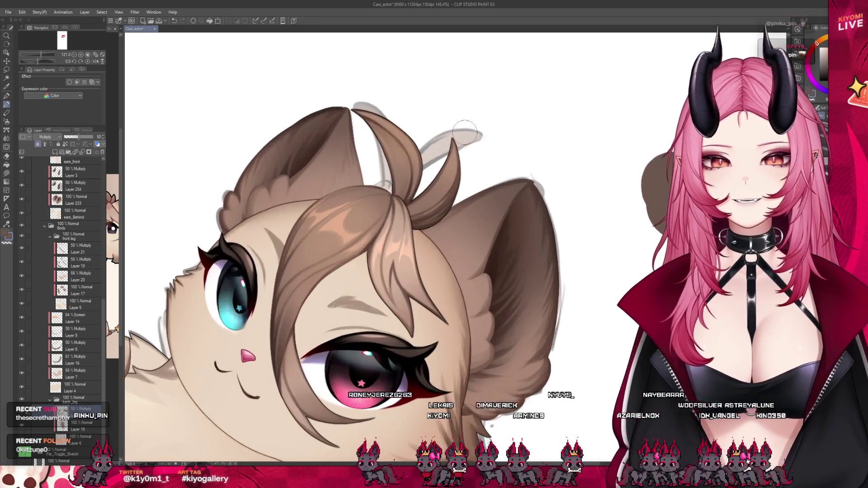
{"action": "scroll", "coordinate": [80, 250], "scroll_direction": "up", "scroll_amount": 3}
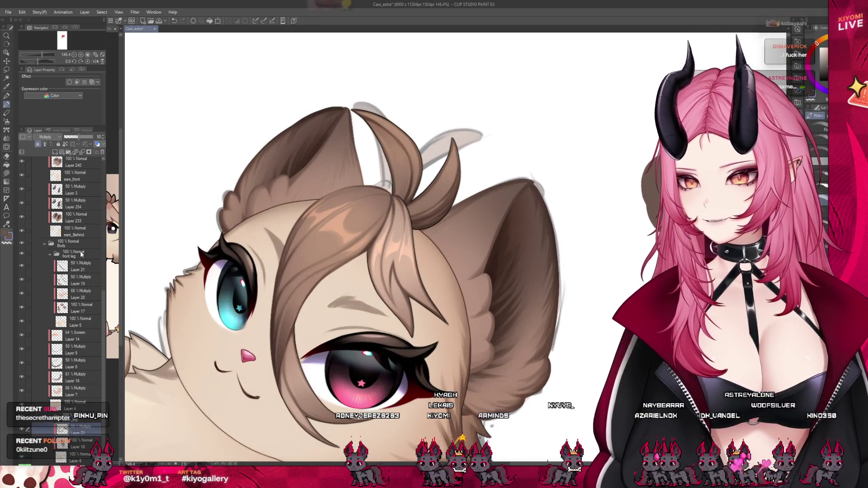
{"action": "scroll", "coordinate": [81, 254], "scroll_direction": "up", "scroll_amount": 1}
{"action": "scroll", "coordinate": [81, 254], "scroll_direction": "up", "scroll_amount": 1}
{"action": "scroll", "coordinate": [81, 255], "scroll_direction": "up", "scroll_amount": 1}
{"action": "scroll", "coordinate": [81, 254], "scroll_direction": "up", "scroll_amount": 1}
{"action": "scroll", "coordinate": [81, 254], "scroll_direction": "up", "scroll_amount": 2}
{"action": "scroll", "coordinate": [80, 253], "scroll_direction": "up", "scroll_amount": 2}
{"action": "scroll", "coordinate": [80, 252], "scroll_direction": "up", "scroll_amount": 2}
{"action": "scroll", "coordinate": [80, 251], "scroll_direction": "up", "scroll_amount": 2}
{"action": "left_click", "coordinate": [27, 236]}
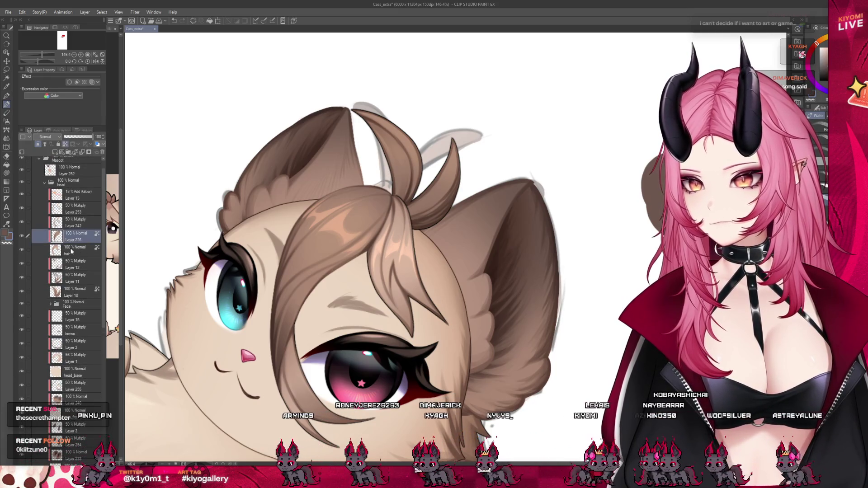
{"action": "left_click", "coordinate": [27, 194]}
{"action": "left_click", "coordinate": [27, 208]}
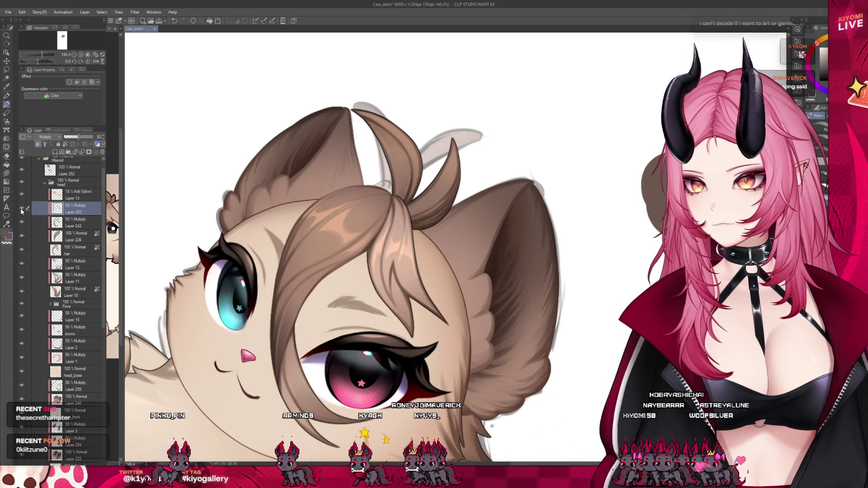
{"action": "left_click", "coordinate": [22, 210]}
{"action": "left_click", "coordinate": [22, 209]}
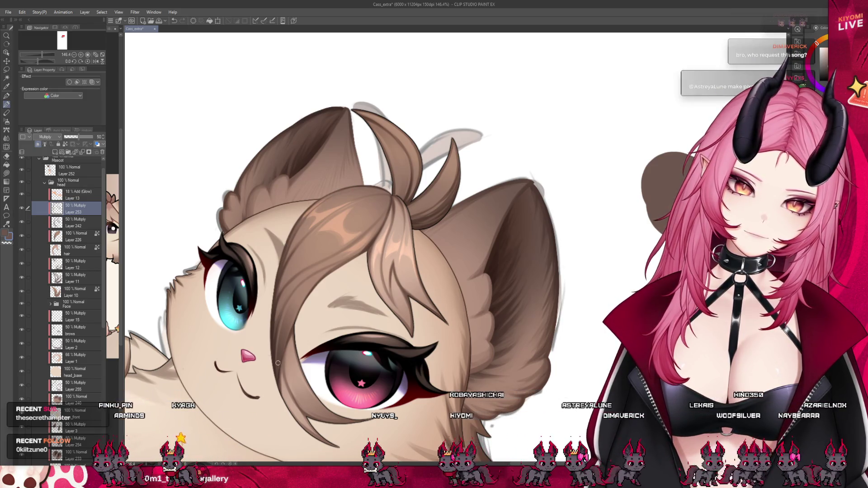
{"action": "scroll", "coordinate": [386, 149], "scroll_direction": "down", "scroll_amount": 3}
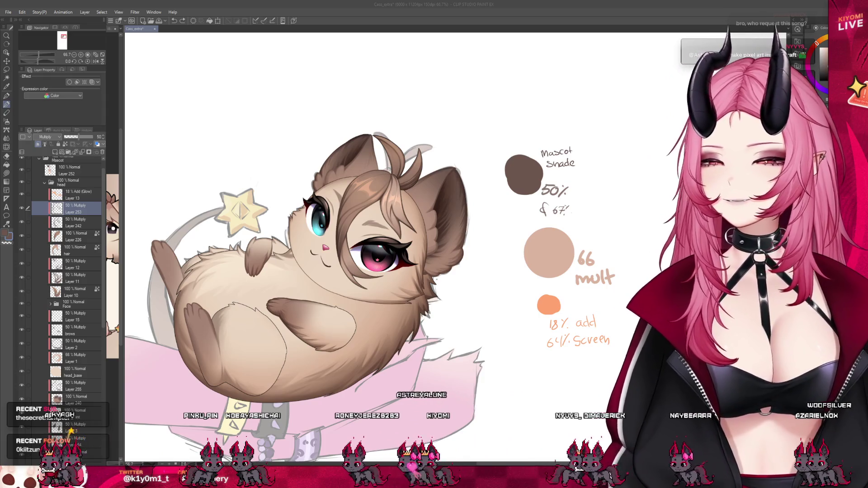
{"action": "scroll", "coordinate": [416, 180], "scroll_direction": "up", "scroll_amount": 3}
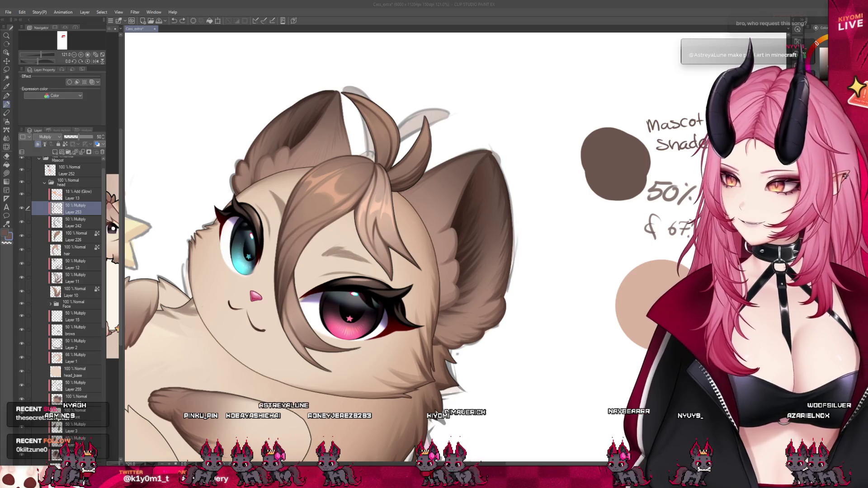
{"action": "scroll", "coordinate": [289, 244], "scroll_direction": "down", "scroll_amount": 2}
{"action": "scroll", "coordinate": [289, 244], "scroll_direction": "down", "scroll_amount": 2}
{"action": "scroll", "coordinate": [289, 244], "scroll_direction": "up", "scroll_amount": 2}
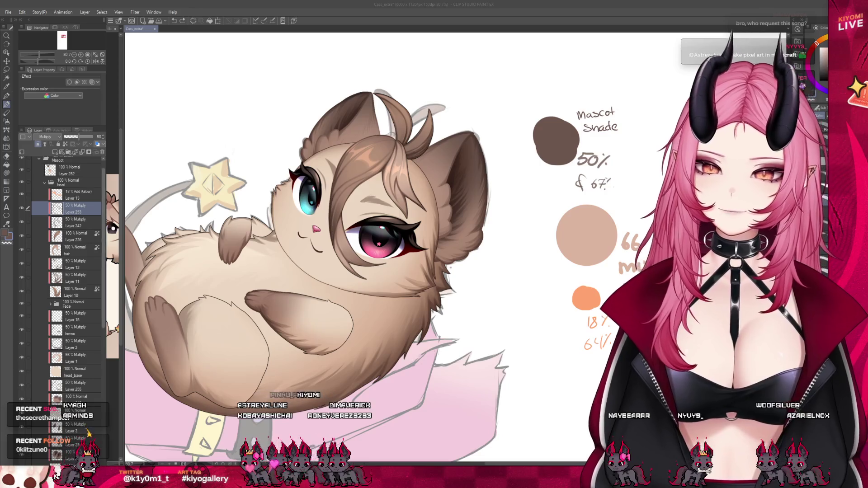
{"action": "scroll", "coordinate": [316, 253], "scroll_direction": "down", "scroll_amount": 2}
{"action": "scroll", "coordinate": [317, 253], "scroll_direction": "up", "scroll_amount": 1}
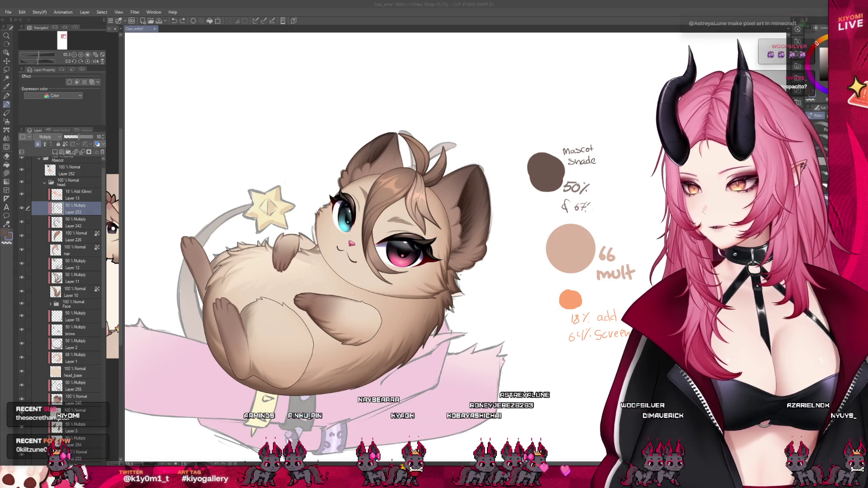
{"action": "scroll", "coordinate": [316, 271], "scroll_direction": "up", "scroll_amount": 1}
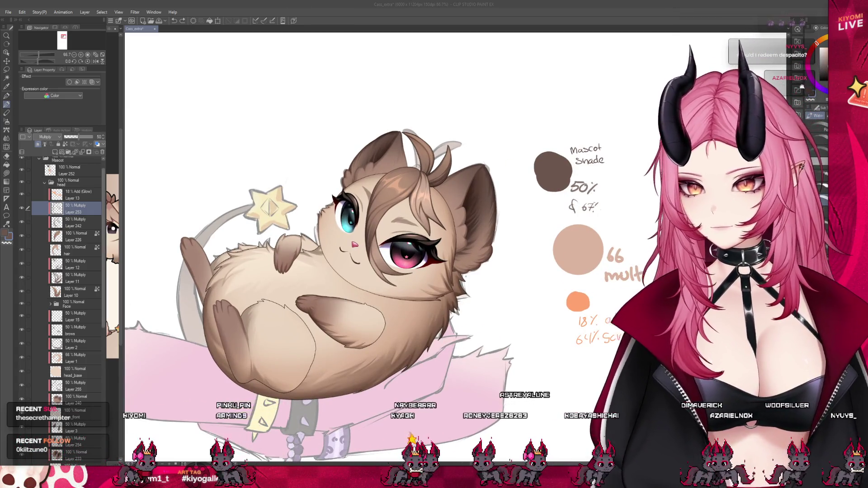
{"action": "scroll", "coordinate": [67, 294], "scroll_direction": "down", "scroll_amount": 10}
Step: Select Layer 21 (50% Multiply) in the front leg group and zoom the canvas to 110%
{"action": "left_click", "coordinate": [77, 394]}
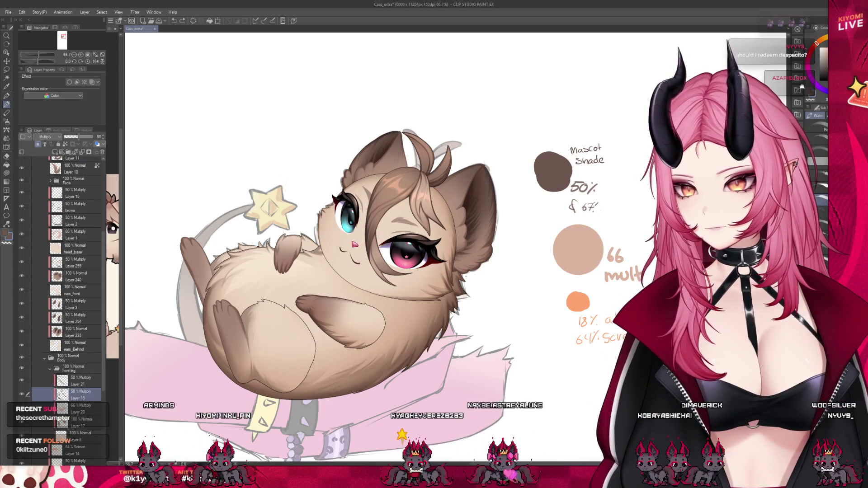
{"action": "left_click", "coordinate": [77, 381]}
{"action": "scroll", "coordinate": [308, 251], "scroll_direction": "up", "scroll_amount": 4}
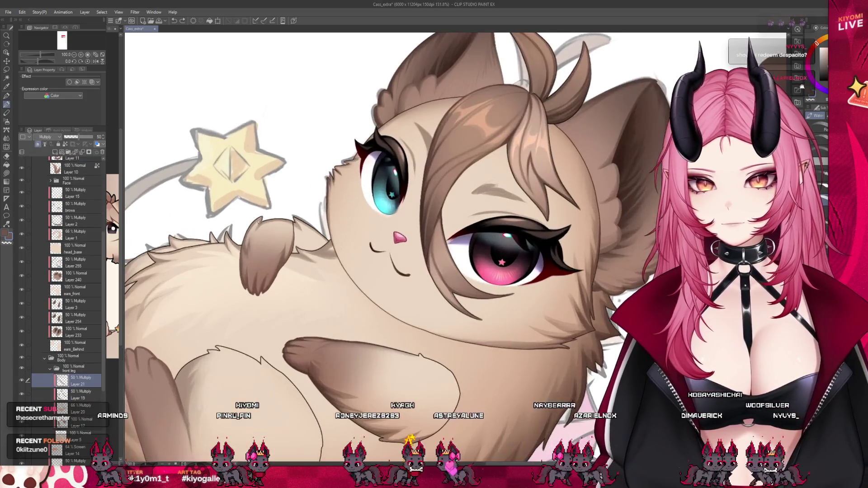
{"action": "scroll", "coordinate": [260, 221], "scroll_direction": "up", "scroll_amount": 2}
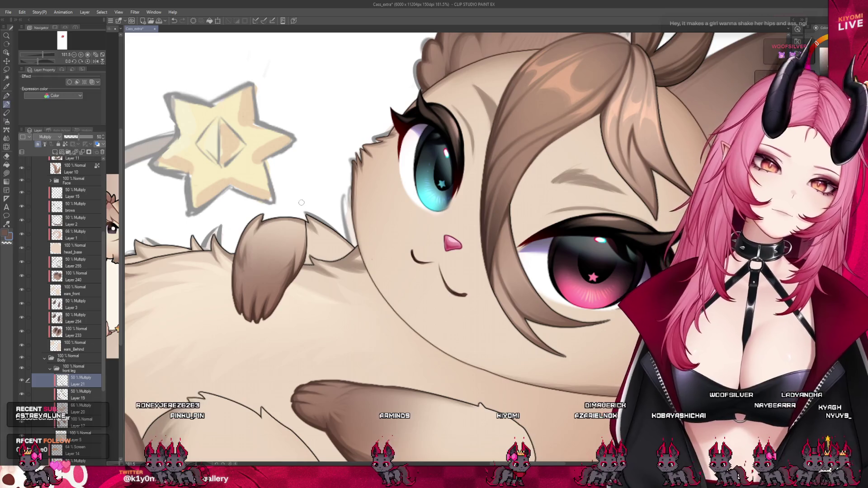
{"action": "scroll", "coordinate": [302, 203], "scroll_direction": "down", "scroll_amount": 5}
{"action": "scroll", "coordinate": [316, 270], "scroll_direction": "up", "scroll_amount": 3}
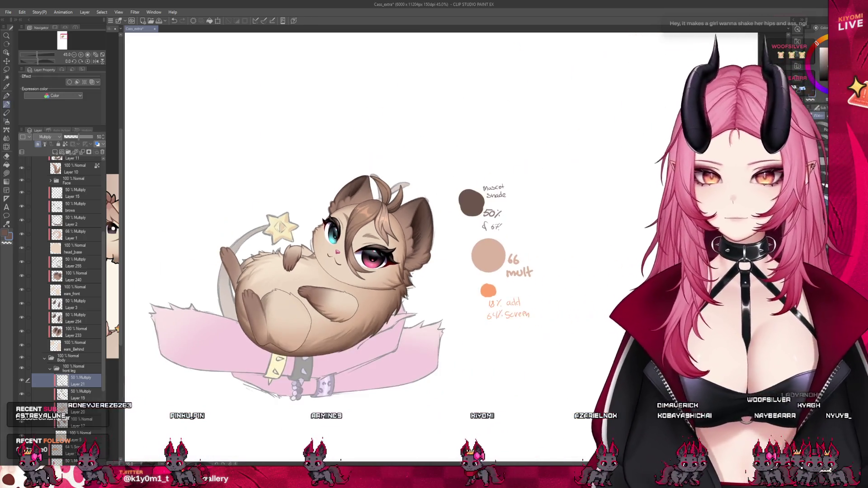
{"action": "scroll", "coordinate": [263, 305], "scroll_direction": "up", "scroll_amount": 1}
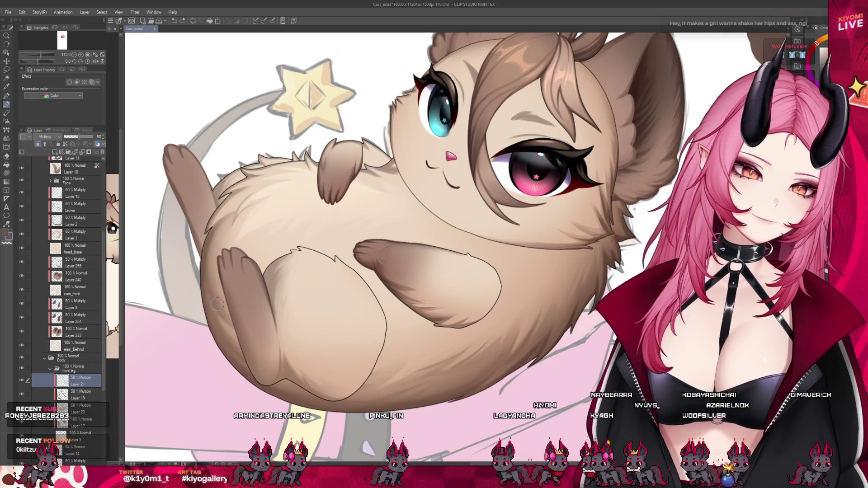
Step: Paint a darker brown shading stroke down the raised left leg on the multiply layer
{"action": "left_click_drag", "start_coordinate": [226, 290], "coordinate": [251, 370]}
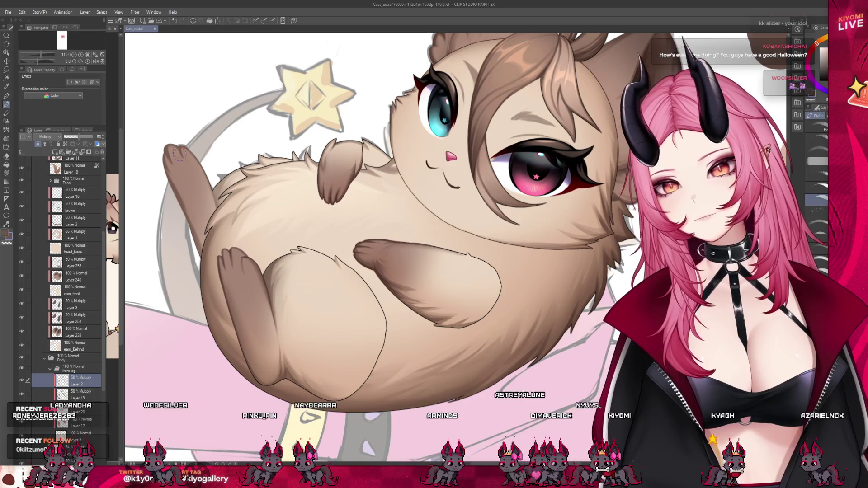
{"action": "scroll", "coordinate": [380, 270], "scroll_direction": "down", "scroll_amount": 5}
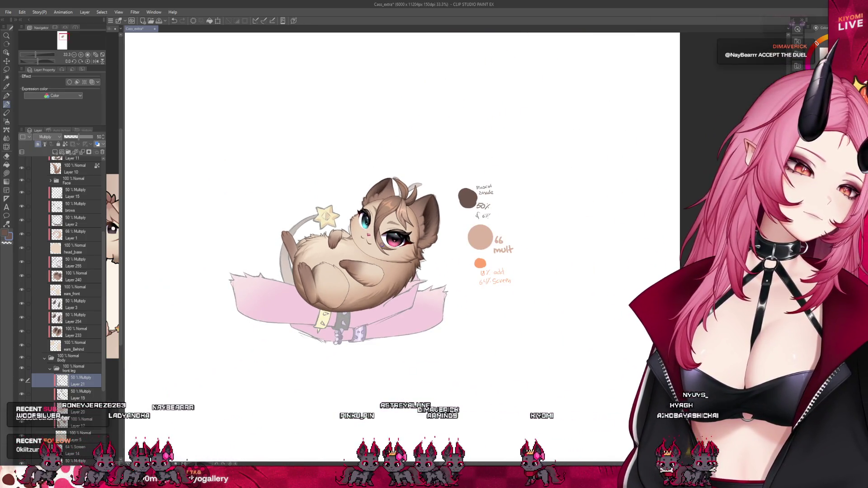
Step: Select Layer 19 and switch to the soft Airbrush, zooming in on the legs
{"action": "scroll", "coordinate": [366, 262], "scroll_direction": "up", "scroll_amount": 2}
{"action": "scroll", "coordinate": [361, 267], "scroll_direction": "up", "scroll_amount": 1}
{"action": "scroll", "coordinate": [343, 280], "scroll_direction": "up", "scroll_amount": 1}
{"action": "scroll", "coordinate": [334, 286], "scroll_direction": "up", "scroll_amount": 1}
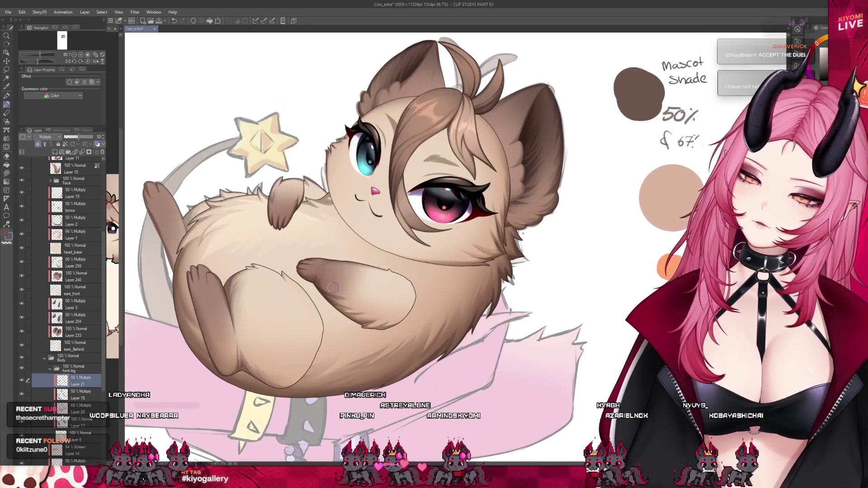
{"action": "left_click", "coordinate": [78, 395]}
{"action": "left_click", "coordinate": [7, 121]}
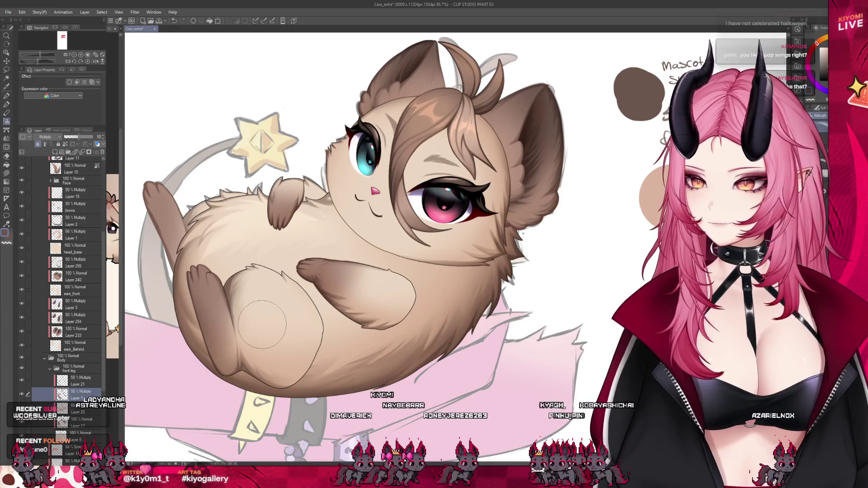
{"action": "scroll", "coordinate": [262, 324], "scroll_direction": "down", "scroll_amount": 2}
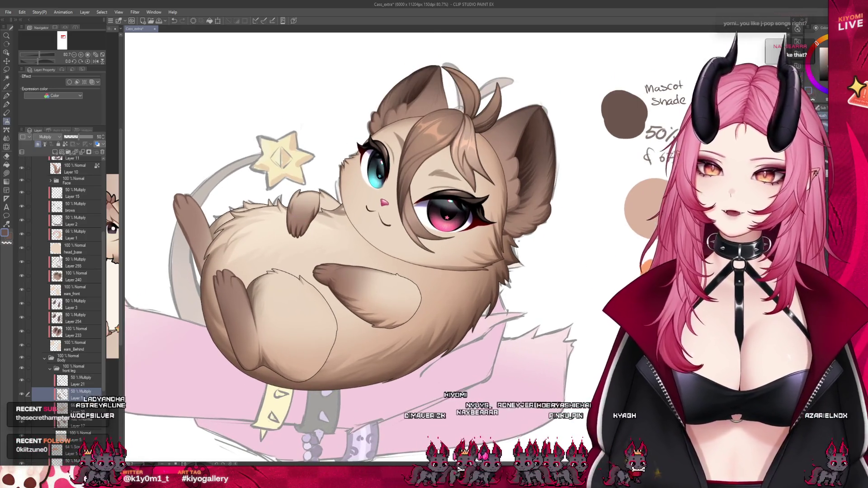
{"action": "scroll", "coordinate": [73, 319], "scroll_direction": "up", "scroll_amount": 1}
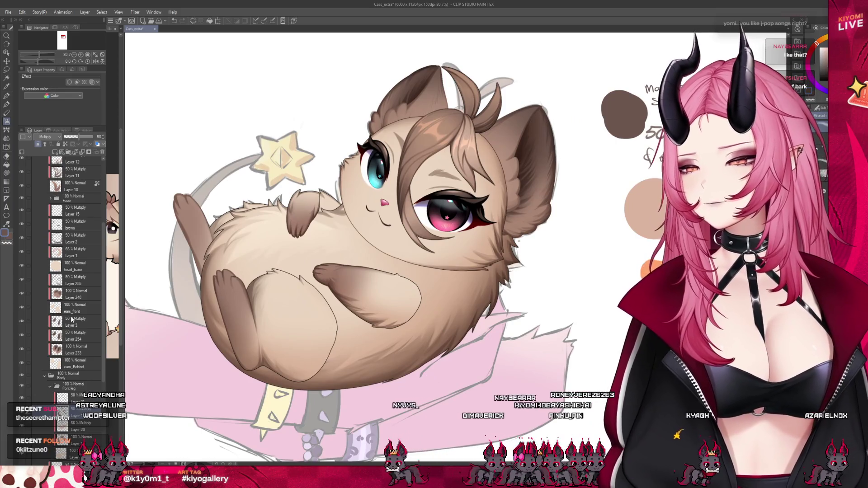
{"action": "scroll", "coordinate": [73, 319], "scroll_direction": "up", "scroll_amount": 1}
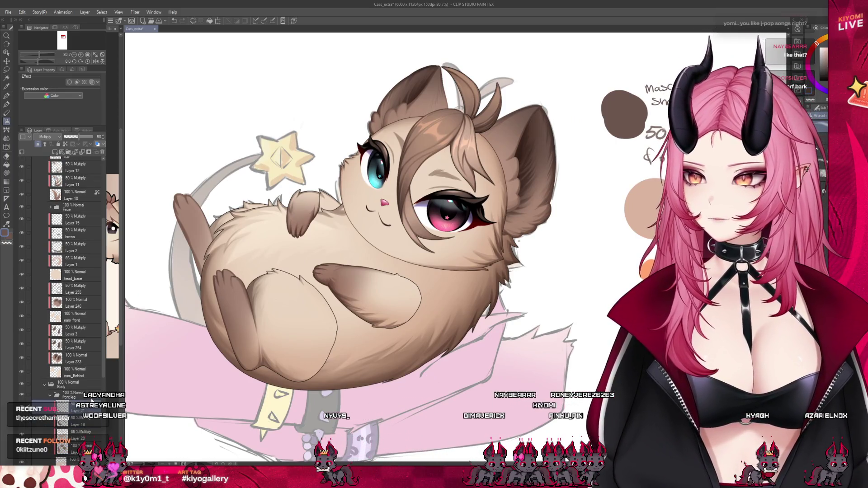
Step: On the back_leg multiply layer, hide the fur overlay and erase stray shading on the raised paw tip
{"action": "scroll", "coordinate": [194, 237], "scroll_direction": "up", "scroll_amount": 2}
{"action": "scroll", "coordinate": [76, 398], "scroll_direction": "down", "scroll_amount": 5}
{"action": "scroll", "coordinate": [76, 398], "scroll_direction": "down", "scroll_amount": 3}
{"action": "scroll", "coordinate": [76, 397], "scroll_direction": "down", "scroll_amount": 2}
{"action": "left_click", "coordinate": [26, 402]}
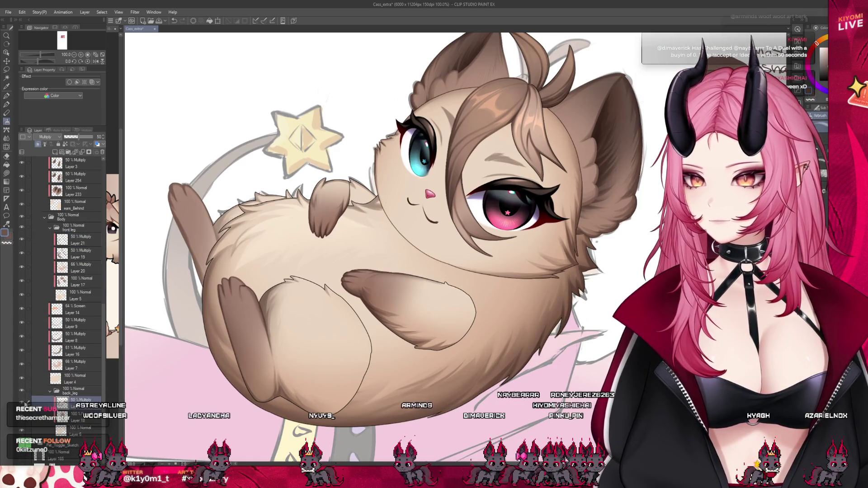
{"action": "key", "text": "ctrl+plus"}
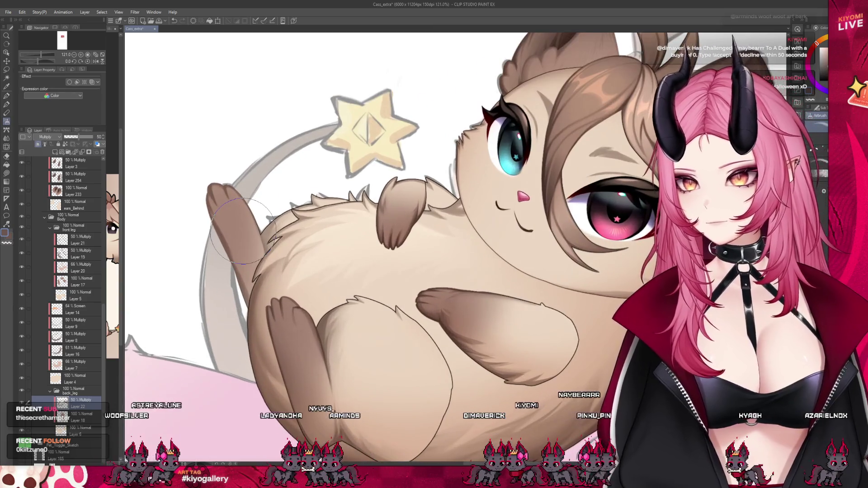
{"action": "left_click", "coordinate": [8, 105]}
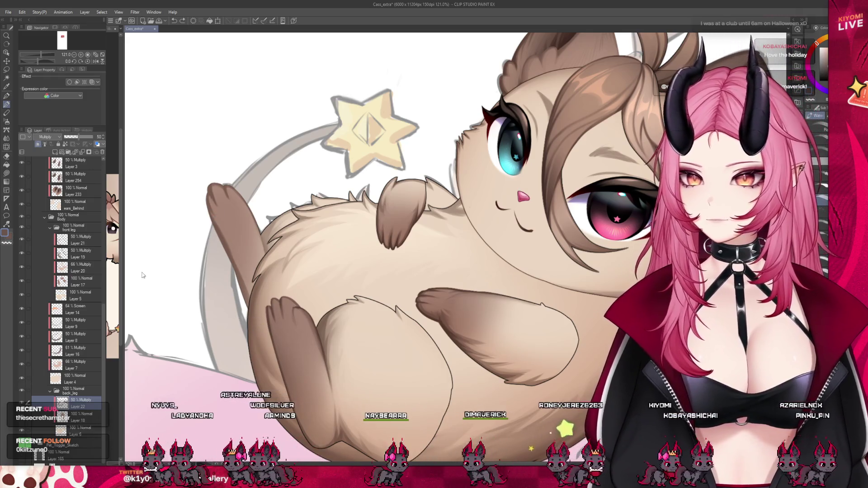
{"action": "left_click", "coordinate": [51, 395]}
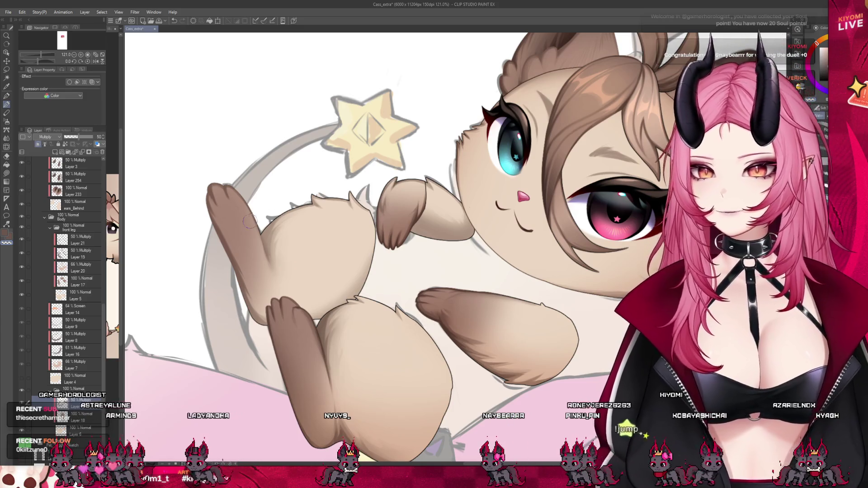
{"action": "key", "text": "c"}
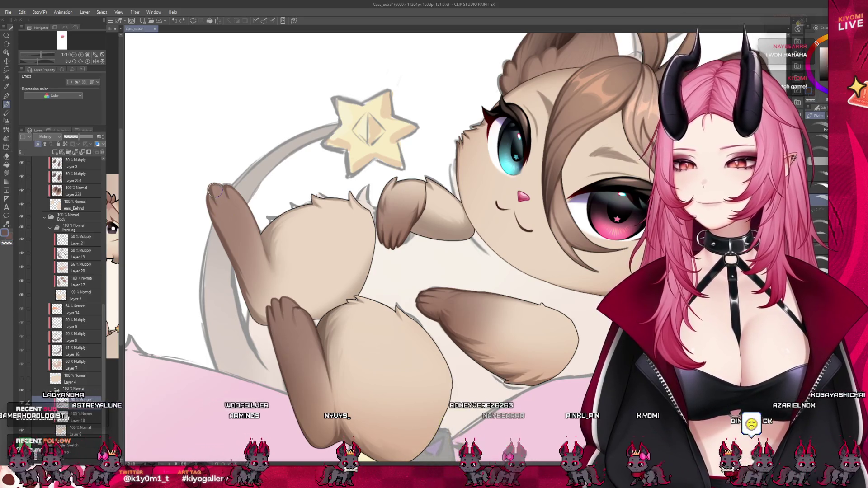
{"action": "left_click_drag", "start_coordinate": [210, 191], "coordinate": [217, 202]}
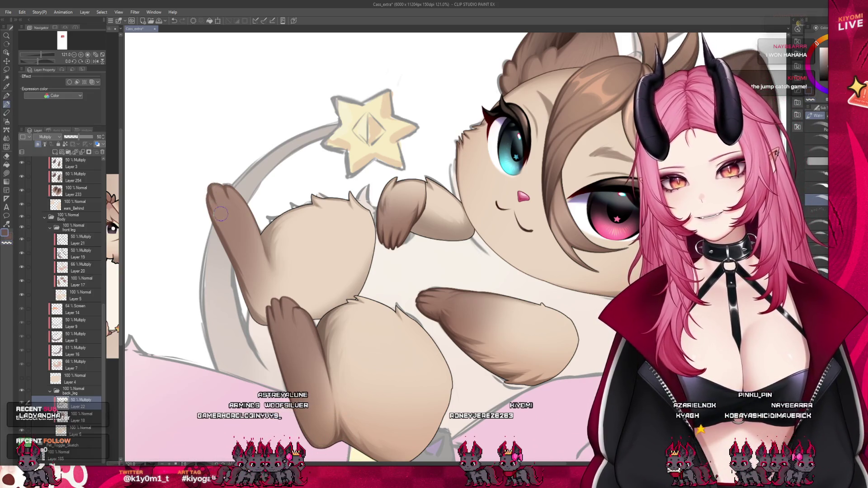
Step: Add Layer 23 above Layer 22, set to Multiply blending at 51% opacity
{"action": "left_click", "coordinate": [55, 152]}
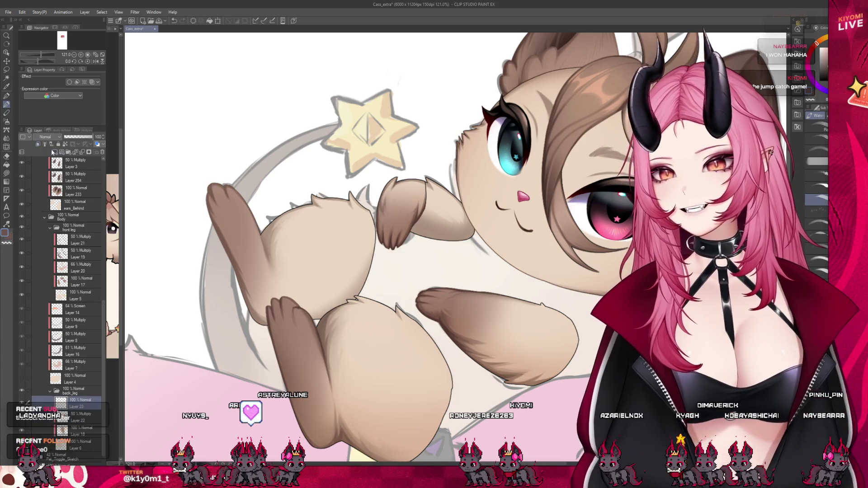
{"action": "left_click", "coordinate": [46, 136]}
{"action": "left_click", "coordinate": [48, 156]}
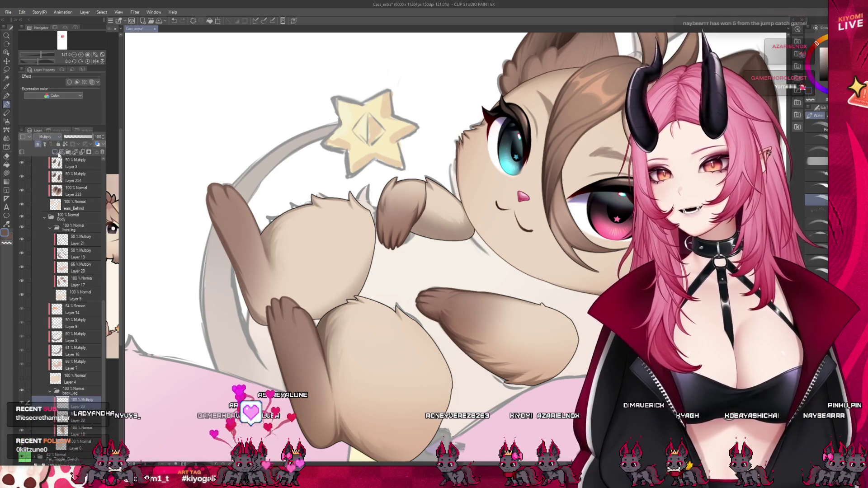
{"action": "left_click", "coordinate": [77, 137]}
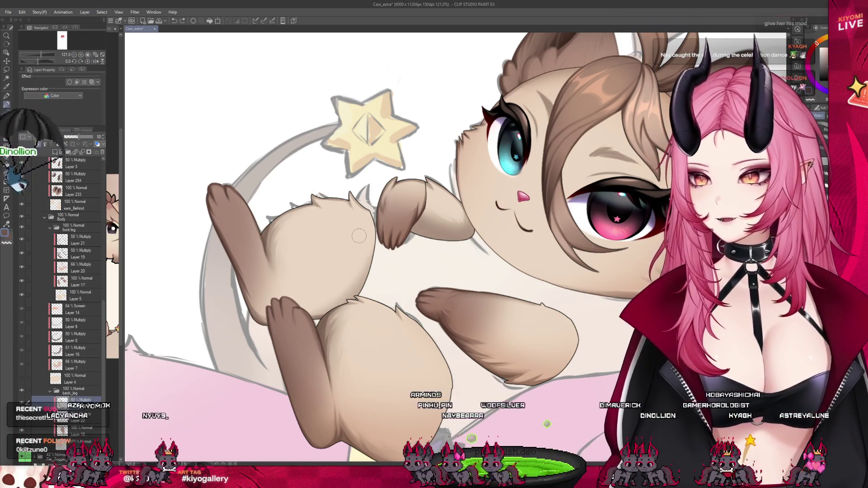
{"action": "scroll", "coordinate": [358, 235], "scroll_direction": "down", "scroll_amount": 3}
Step: Hide the front leg shading layer and paint brown shading across the front paw
{"action": "scroll", "coordinate": [419, 202], "scroll_direction": "up", "scroll_amount": 3}
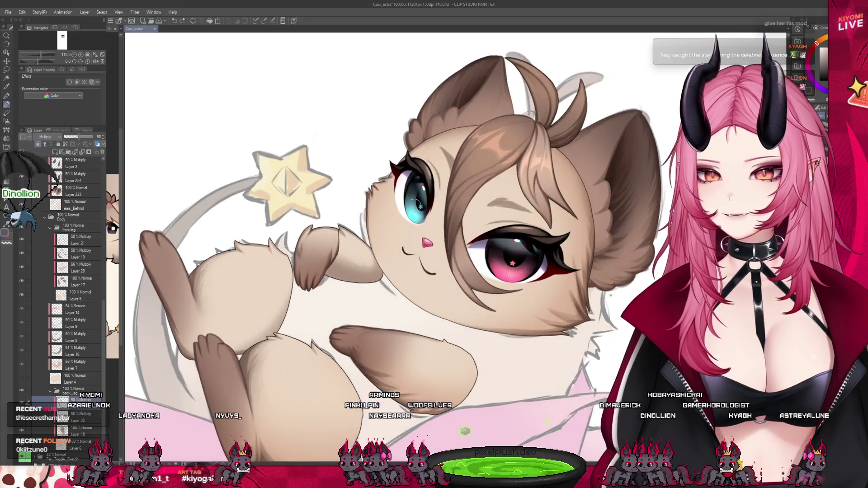
{"action": "scroll", "coordinate": [420, 202], "scroll_direction": "up", "scroll_amount": 3}
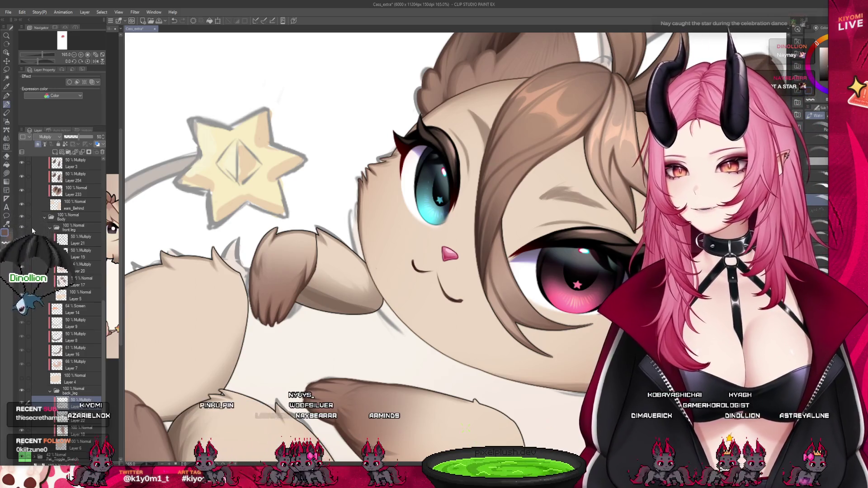
{"action": "left_click", "coordinate": [22, 227]}
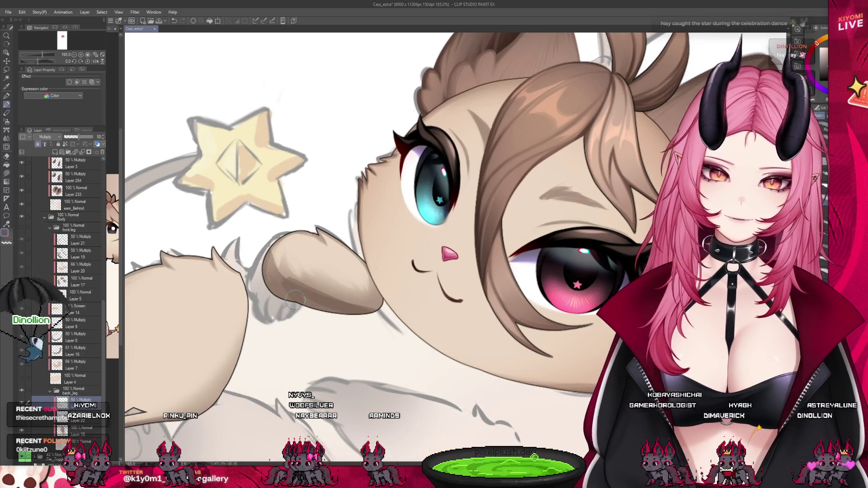
{"action": "mouse_move", "coordinate": [294, 301]}
{"action": "left_mouse_down"}
{"action": "mouse_move", "coordinate": [309, 280]}
{"action": "mouse_move", "coordinate": [391, 306]}
{"action": "left_mouse_up"}
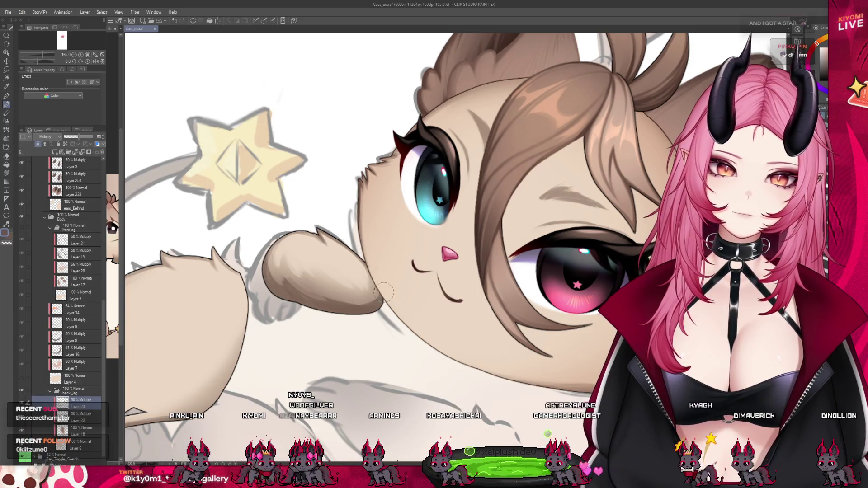
Step: Blend the paw shading smooth, return to the brown watercolour brush, then select Layer 6's flat colour
{"action": "key", "text": "j"}
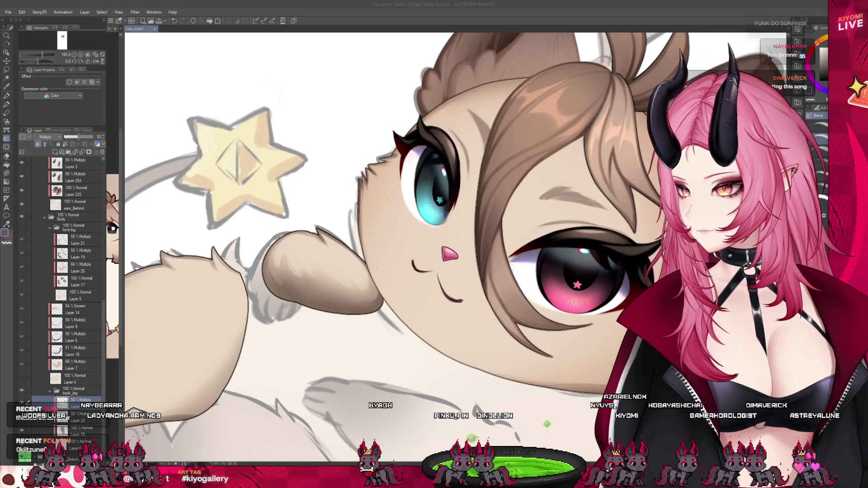
{"action": "scroll", "coordinate": [407, 248], "scroll_direction": "down", "scroll_amount": 3}
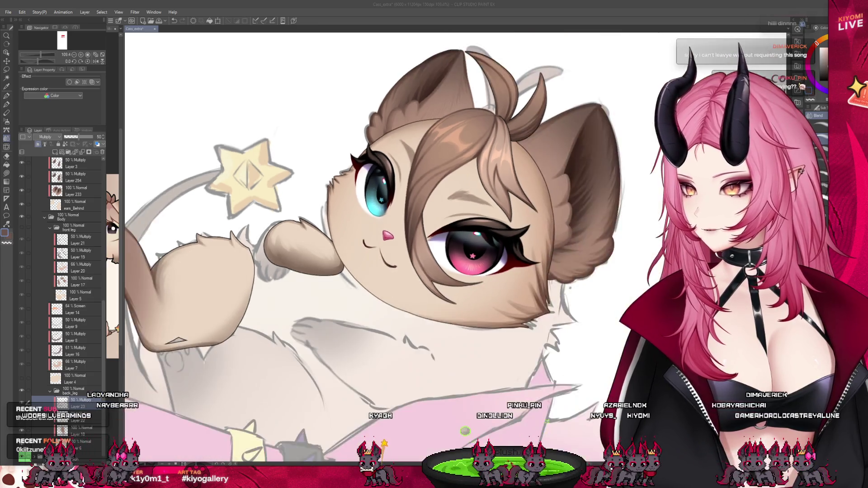
{"action": "scroll", "coordinate": [407, 248], "scroll_direction": "up", "scroll_amount": 2}
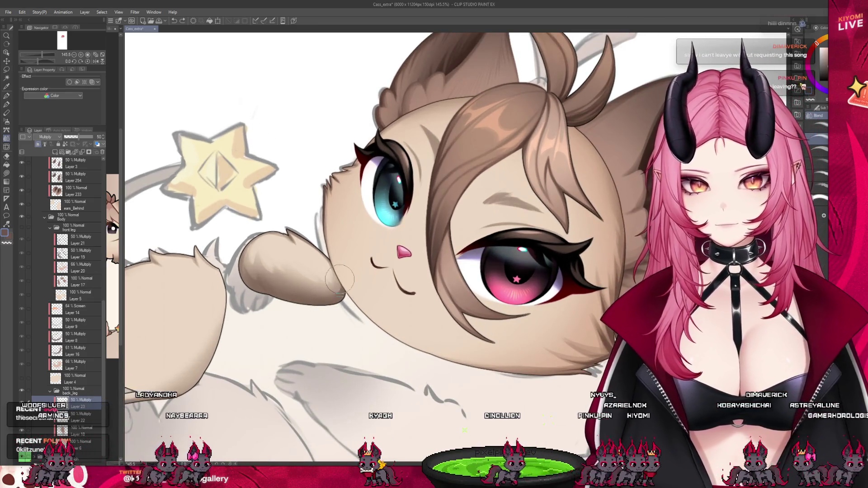
{"action": "key", "text": "b"}
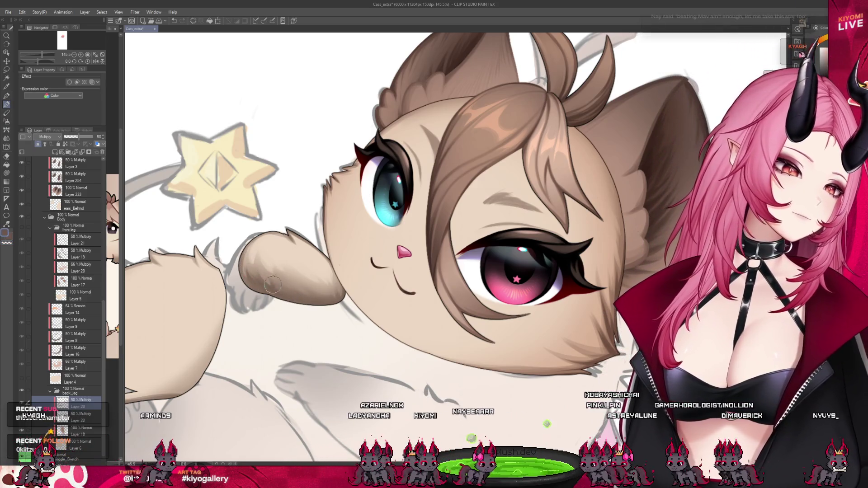
{"action": "scroll", "coordinate": [379, 268], "scroll_direction": "down", "scroll_amount": 1}
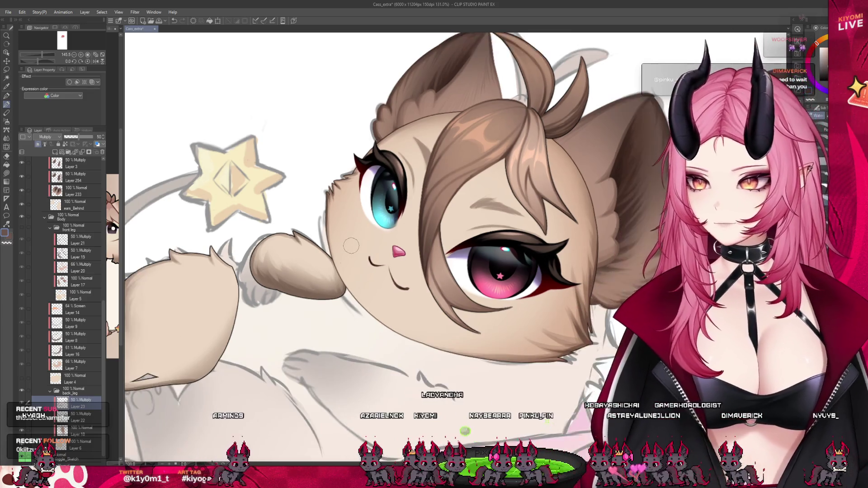
{"action": "scroll", "coordinate": [366, 258], "scroll_direction": "down", "scroll_amount": 2}
{"action": "scroll", "coordinate": [351, 247], "scroll_direction": "down", "scroll_amount": 2}
{"action": "scroll", "coordinate": [192, 312], "scroll_direction": "up", "scroll_amount": 2}
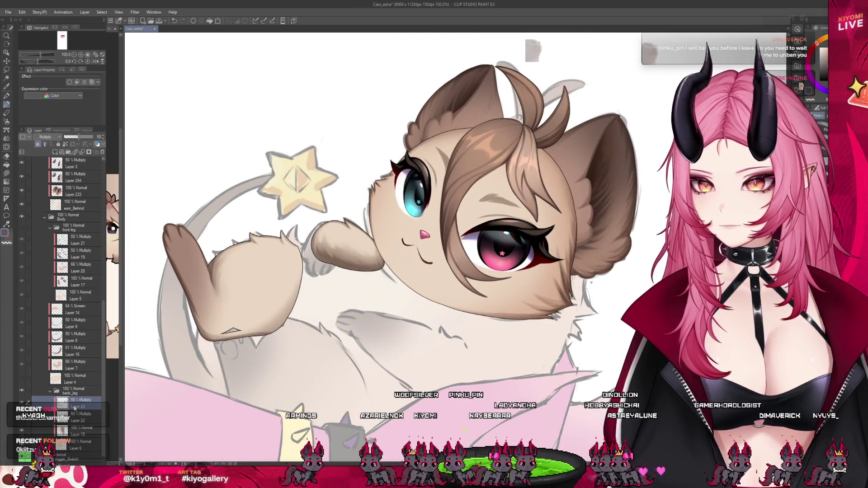
{"action": "scroll", "coordinate": [71, 407], "scroll_direction": "down", "scroll_amount": 1}
{"action": "left_click", "coordinate": [79, 423]}
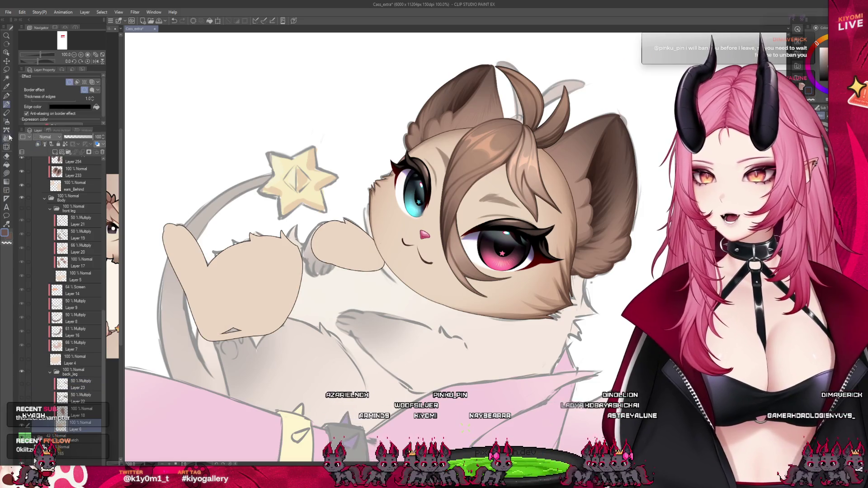
Step: Save the illustration with the brown leg and paw shading visible again
{"action": "scroll", "coordinate": [206, 355], "scroll_direction": "up", "scroll_amount": 3}
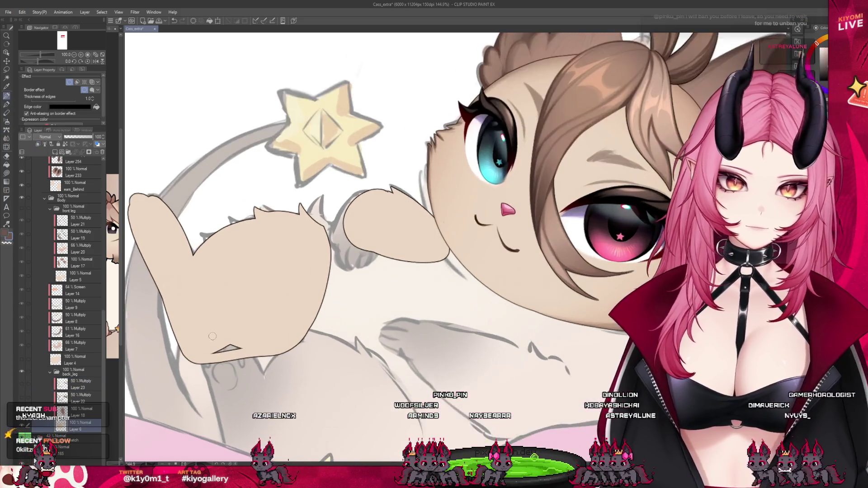
{"action": "scroll", "coordinate": [227, 345], "scroll_direction": "down", "scroll_amount": 3}
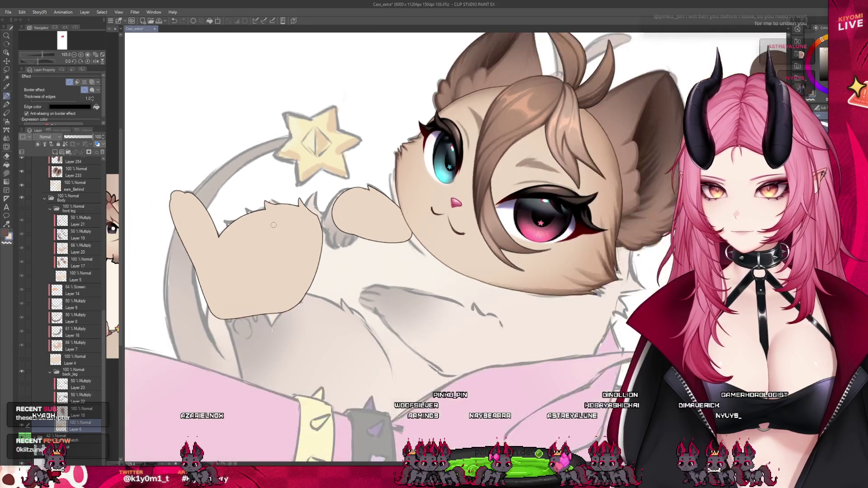
{"action": "scroll", "coordinate": [373, 256], "scroll_direction": "down", "scroll_amount": 2}
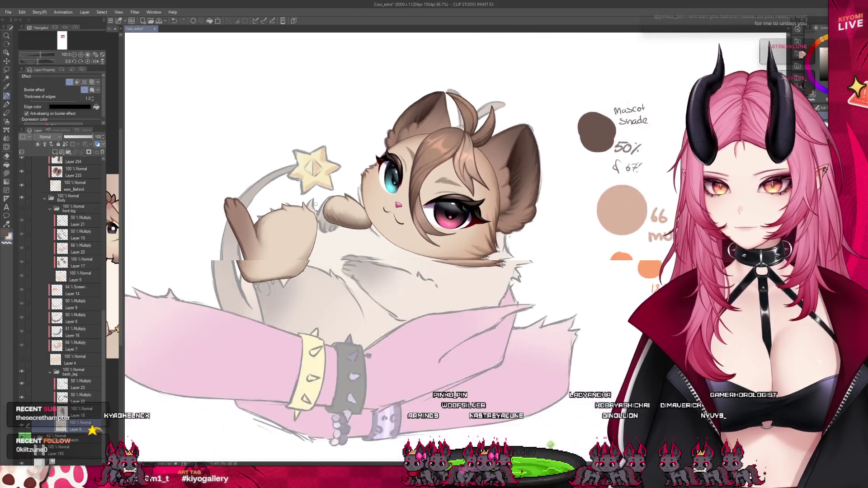
{"action": "scroll", "coordinate": [374, 256], "scroll_direction": "up", "scroll_amount": 2}
{"action": "key", "text": "ctrl+s"}
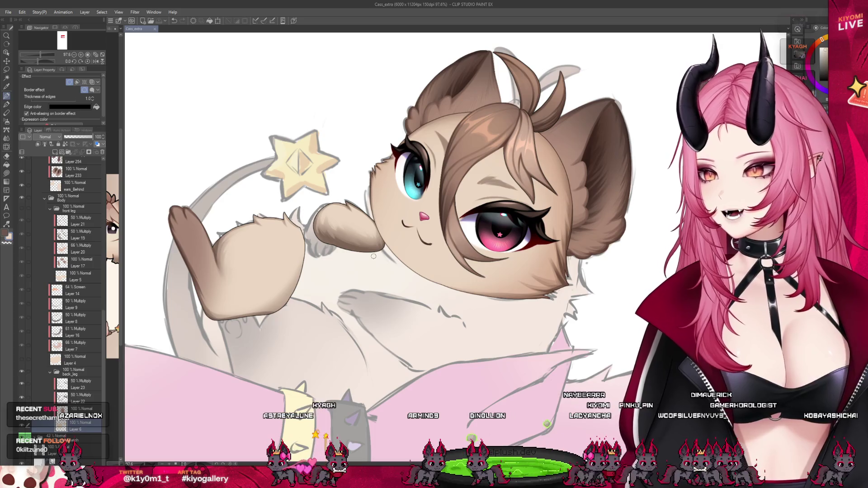
Step: Zoom out to see the whole mascot alongside its colour notes
{"action": "scroll", "coordinate": [449, 185], "scroll_direction": "down", "scroll_amount": 2}
{"action": "scroll", "coordinate": [433, 261], "scroll_direction": "up", "scroll_amount": 2}
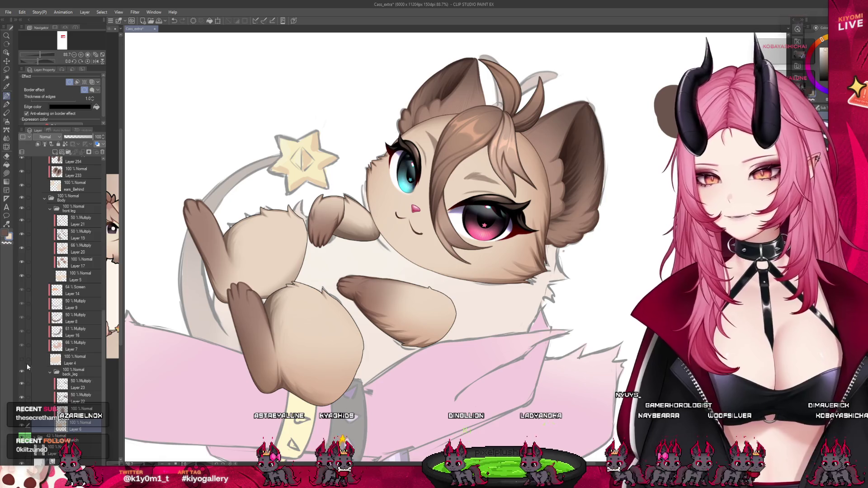
{"action": "key", "text": "ctrl+minus"}
{"action": "key", "text": "ctrl+minus"}
{"action": "key", "text": "ctrl+minus"}
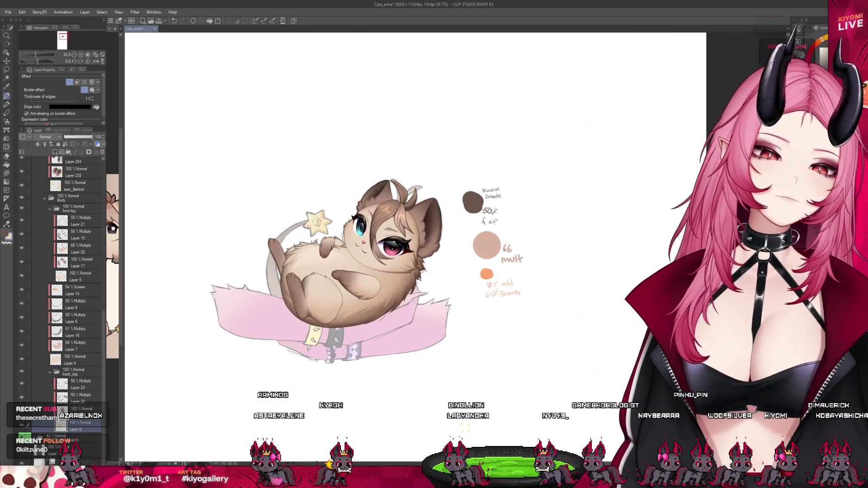
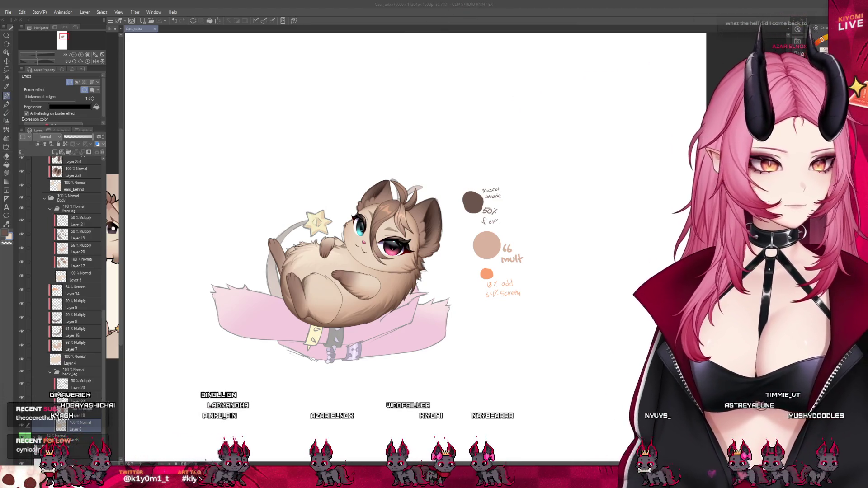
Step: Add a new raster layer, Layer 24, directly above the back_leg group
{"action": "scroll", "coordinate": [324, 260], "scroll_direction": "up", "scroll_amount": 1}
{"action": "scroll", "coordinate": [323, 260], "scroll_direction": "up", "scroll_amount": 1}
{"action": "scroll", "coordinate": [323, 260], "scroll_direction": "up", "scroll_amount": 2}
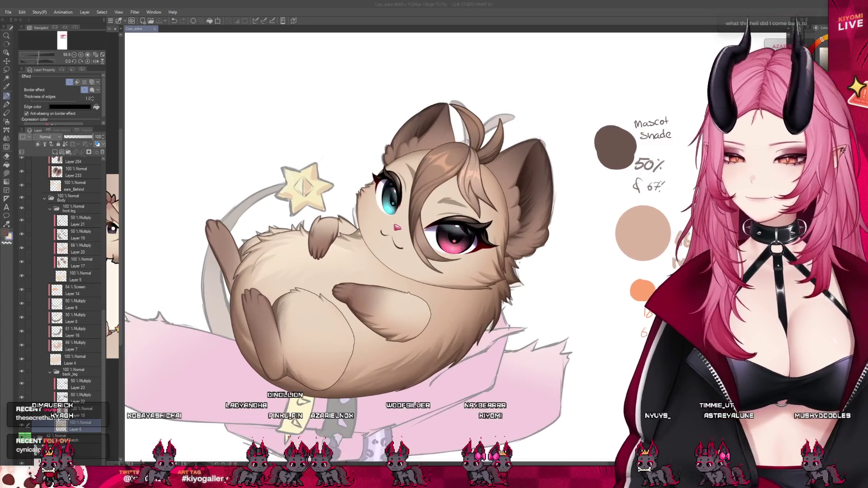
{"action": "scroll", "coordinate": [323, 260], "scroll_direction": "up", "scroll_amount": 1}
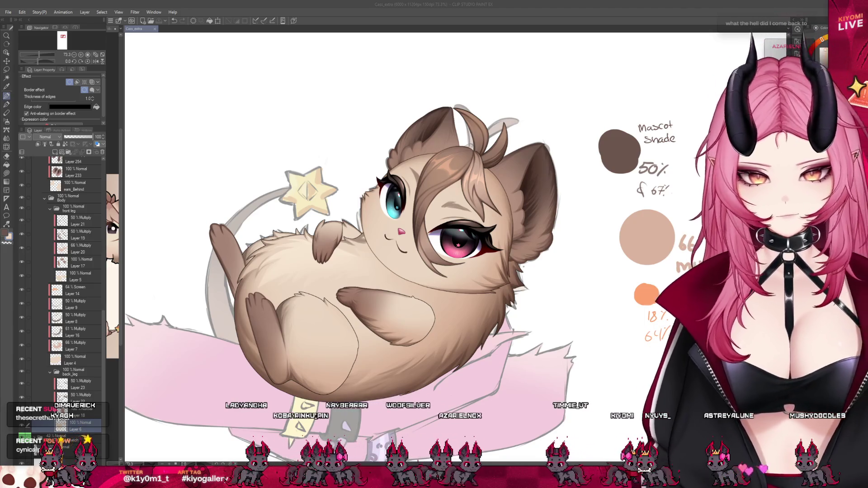
{"action": "scroll", "coordinate": [390, 250], "scroll_direction": "down", "scroll_amount": 2}
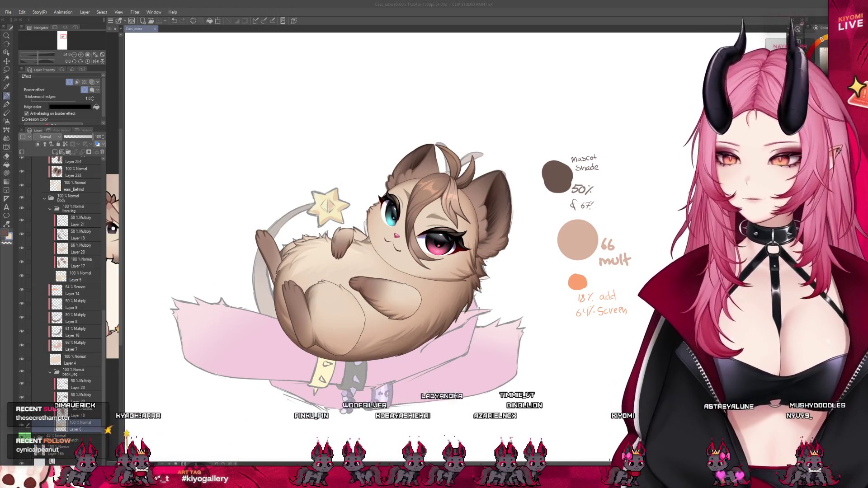
{"action": "scroll", "coordinate": [377, 312], "scroll_direction": "up", "scroll_amount": 1}
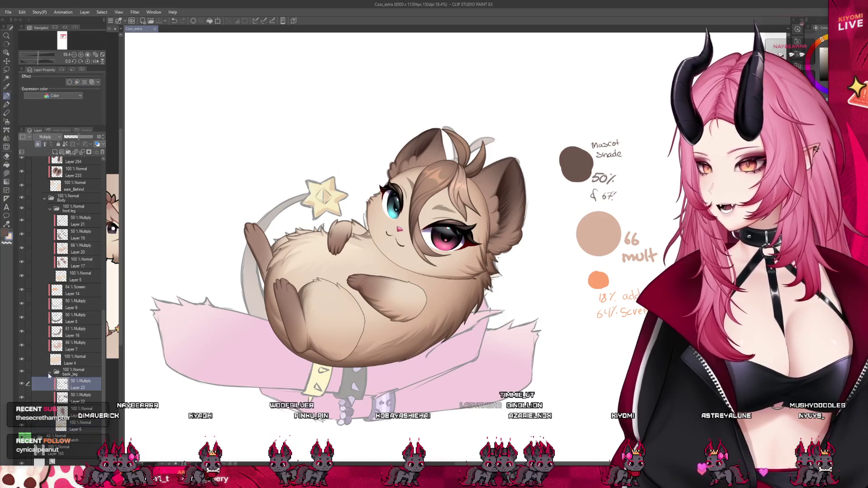
{"action": "left_click", "coordinate": [74, 371]}
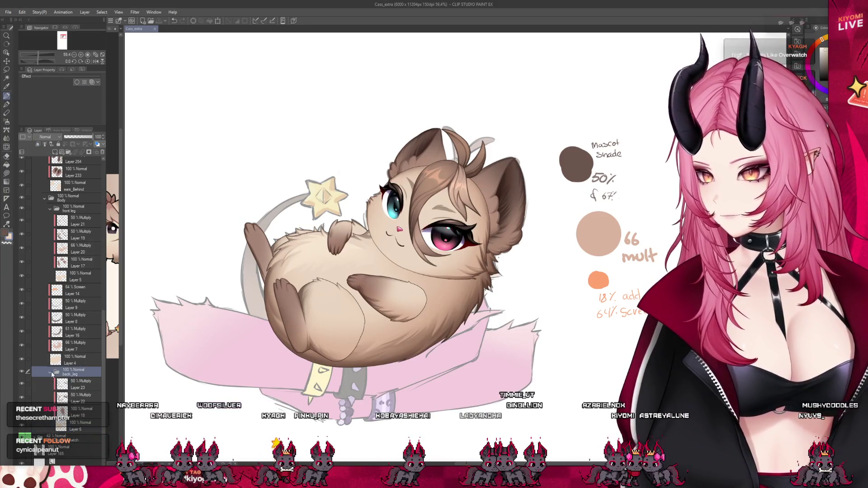
{"action": "scroll", "coordinate": [90, 185], "scroll_direction": "up", "scroll_amount": 2}
{"action": "left_click", "coordinate": [55, 153]}
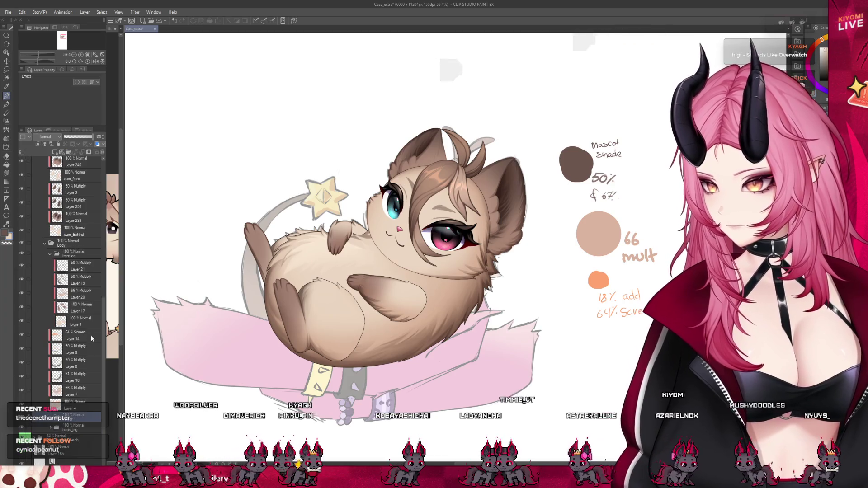
Step: Turn on the Border effect for Layer 24 in Layer Property
{"action": "left_click", "coordinate": [73, 418]}
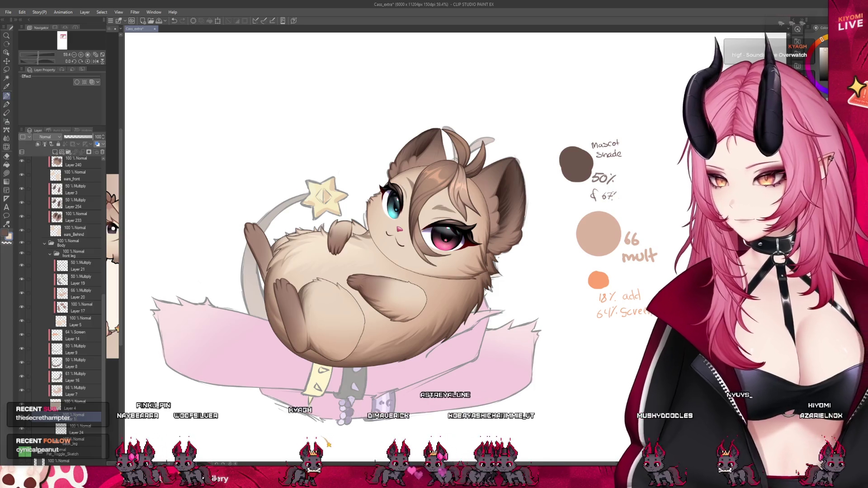
{"action": "left_click", "coordinate": [73, 430]}
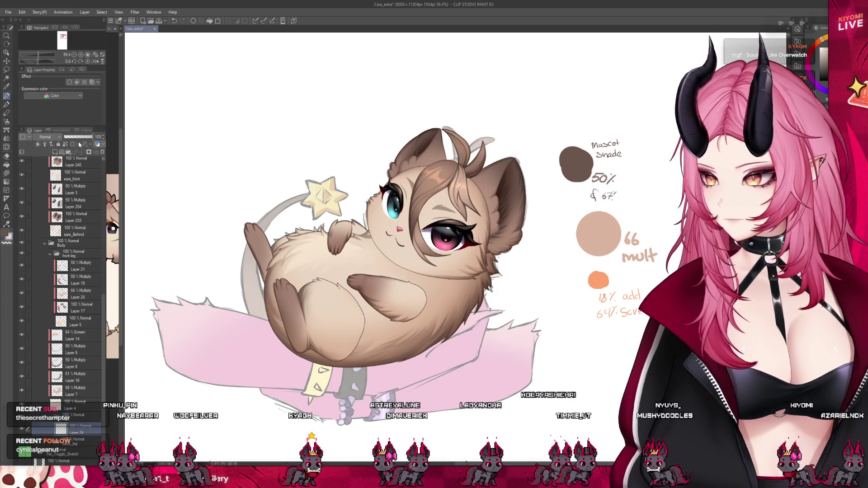
{"action": "left_click", "coordinate": [69, 82]}
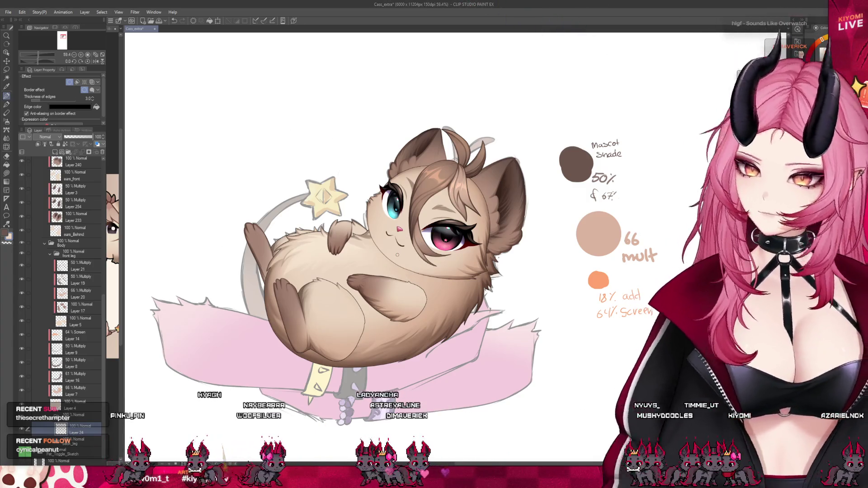
Step: Stroke the curled tail from the star down to the hip, then hide the body fur shading
{"action": "scroll", "coordinate": [300, 187], "scroll_direction": "up", "scroll_amount": 1}
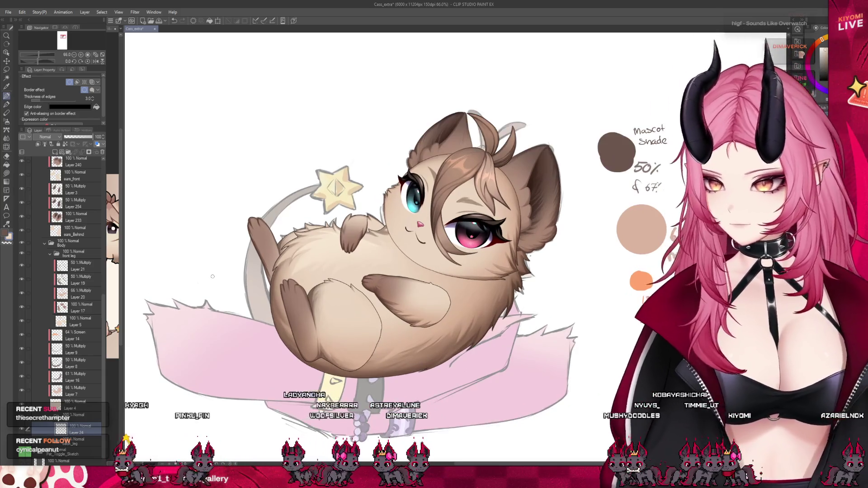
{"action": "left_click_drag", "start_coordinate": [329, 180], "coordinate": [282, 349]}
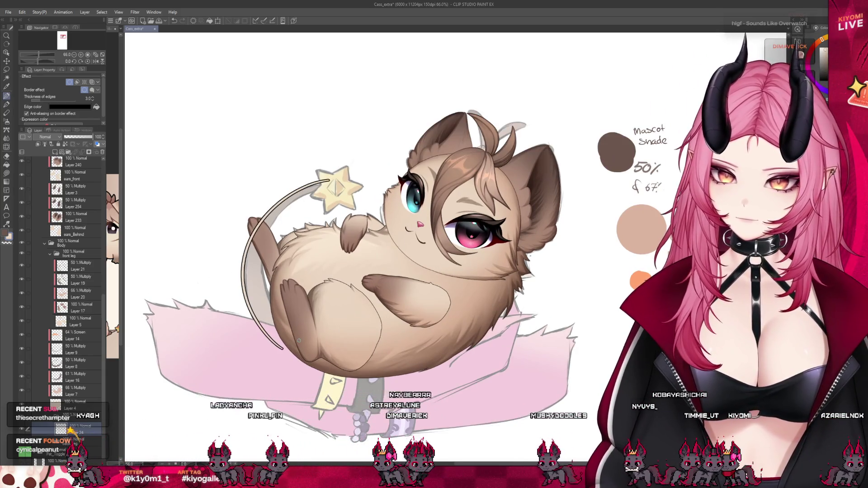
{"action": "key", "text": "ctrl+z"}
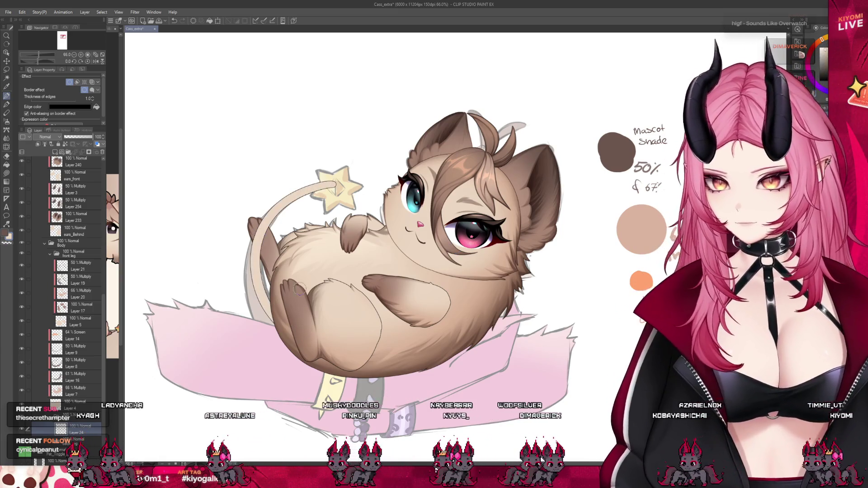
{"action": "left_click_drag", "start_coordinate": [330, 187], "coordinate": [241, 269]}
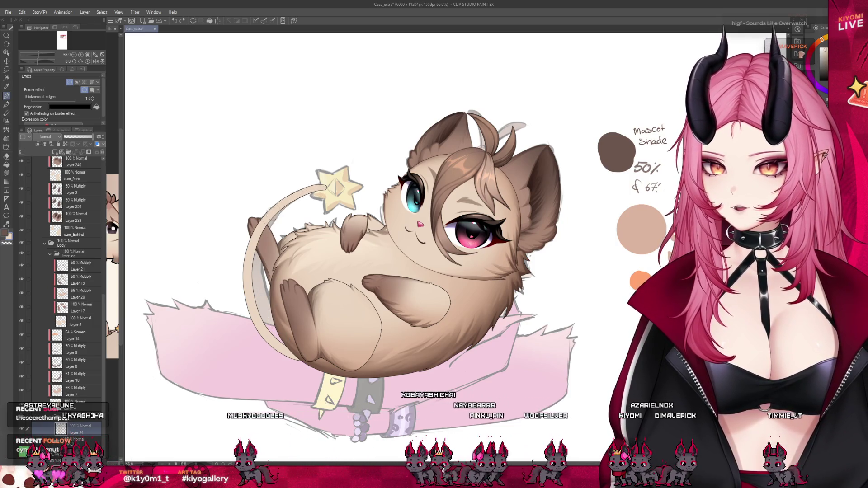
{"action": "left_click_drag", "start_coordinate": [286, 229], "coordinate": [254, 277]}
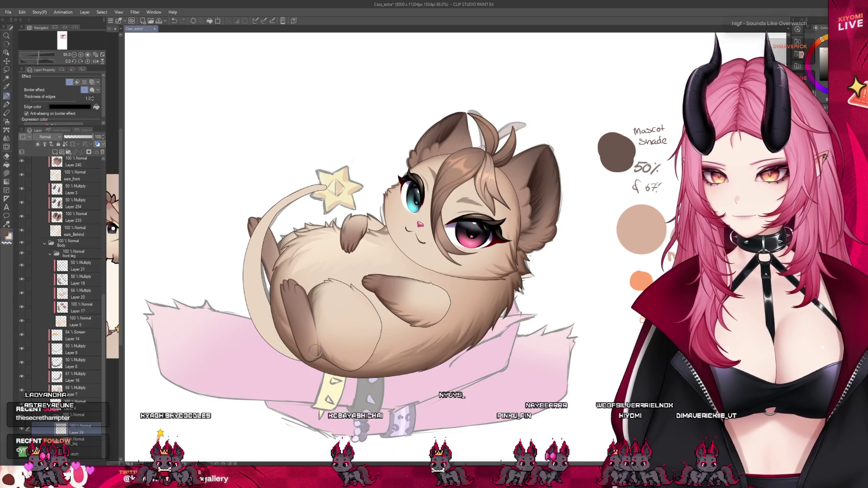
{"action": "key", "text": "ctrl+z"}
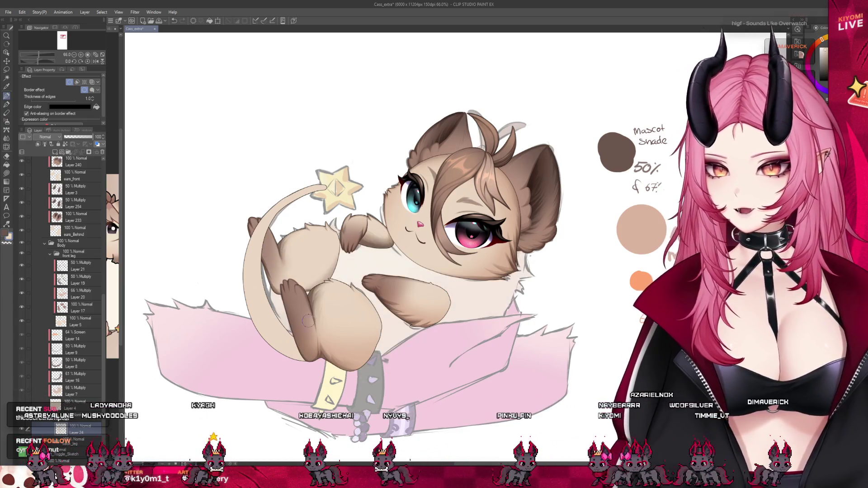
Step: Hide the lower leg and paw shading and extend the tail tip into the star
{"action": "key", "text": "ctrl+z"}
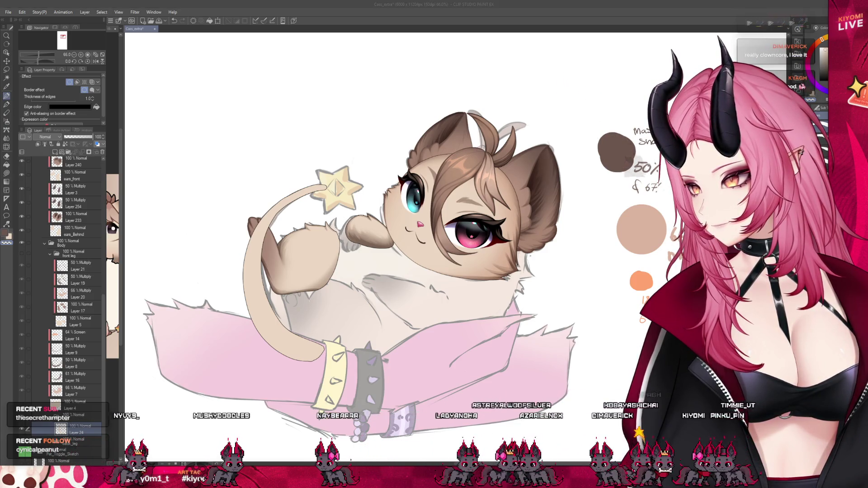
{"action": "scroll", "coordinate": [279, 218], "scroll_direction": "up", "scroll_amount": 3}
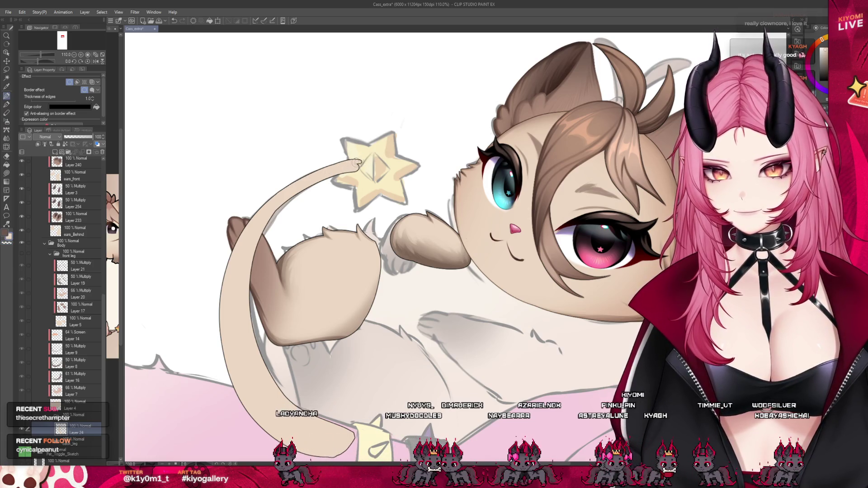
{"action": "left_click_drag", "start_coordinate": [332, 171], "coordinate": [367, 162]}
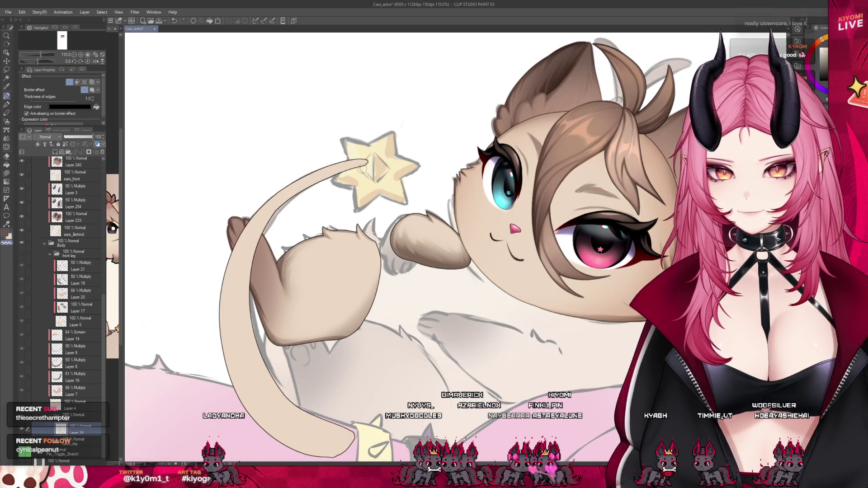